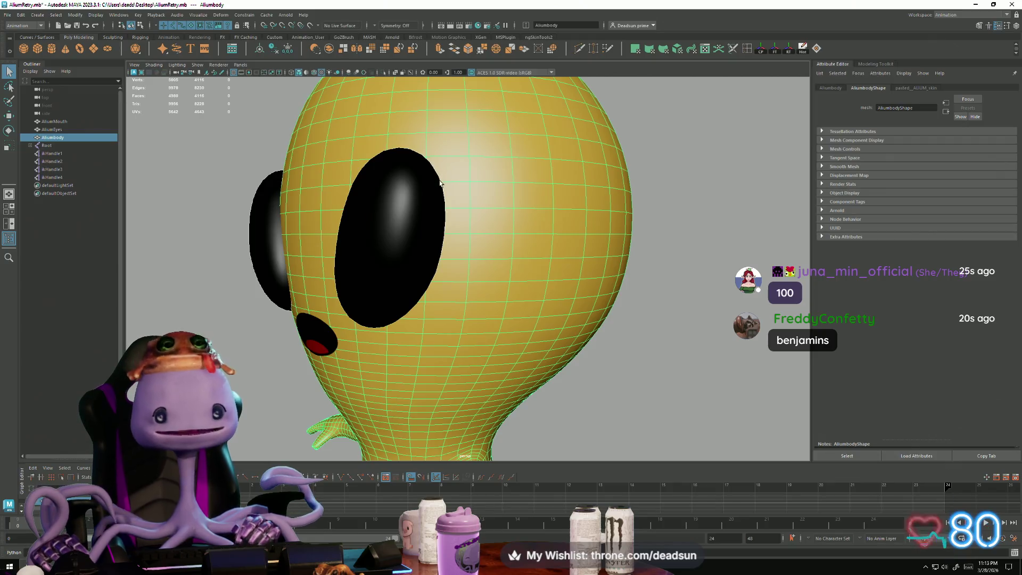
Orbit and zoom to a frontal view of the alien's head, clearing the selection.
mouse_move(445, 219)
left_mouse_down("alt")
mouse_move(479, 269)
mouse_move(297, 262)
mouse_move(333, 256)
mouse_move(311, 279)
left_mouse_up("alt")
right_click_drag(311, 279, 488, 285, "alt")
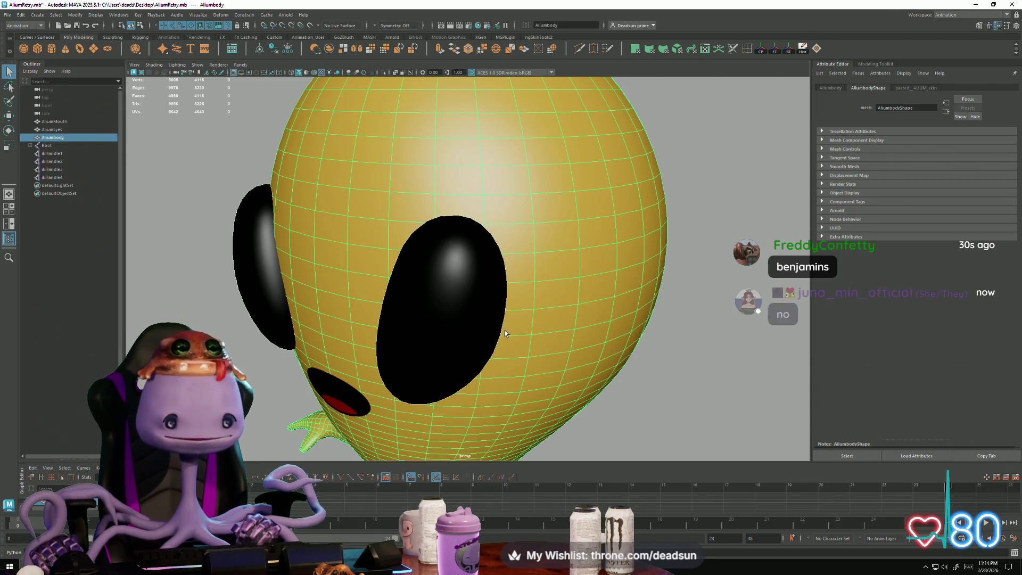
mouse_move(402, 265)
left_mouse_down("alt")
mouse_move(452, 287)
mouse_move(351, 262)
left_mouse_up("alt")
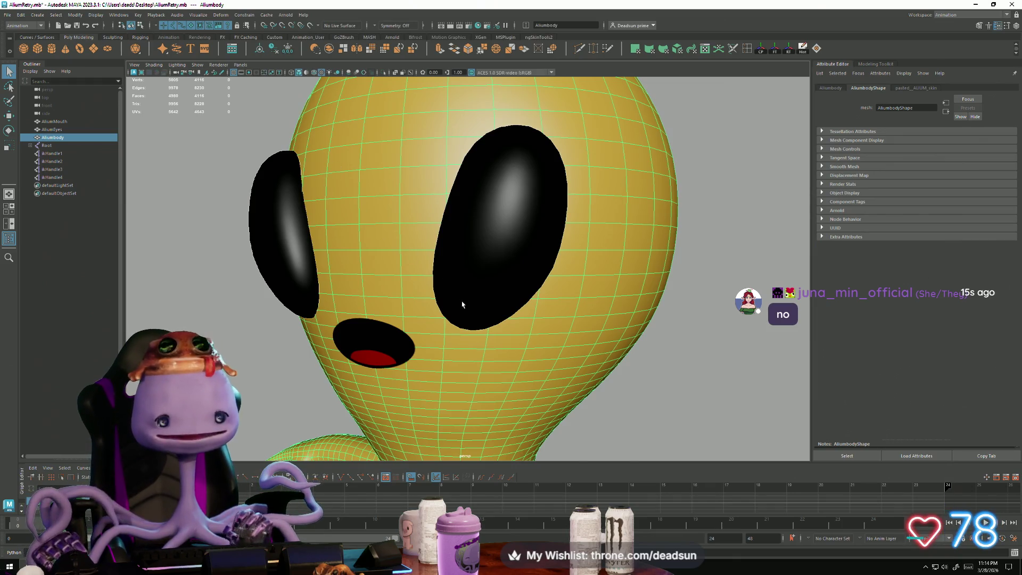
key("f")
mouse_move(303, 251)
left_mouse_down("alt")
mouse_move(370, 285)
mouse_move(381, 263)
mouse_move(361, 246)
mouse_move(287, 285)
mouse_move(267, 283)
mouse_move(269, 267)
mouse_move(274, 282)
mouse_move(431, 289)
mouse_move(339, 296)
left_mouse_up("alt")
left_click(327, 255)
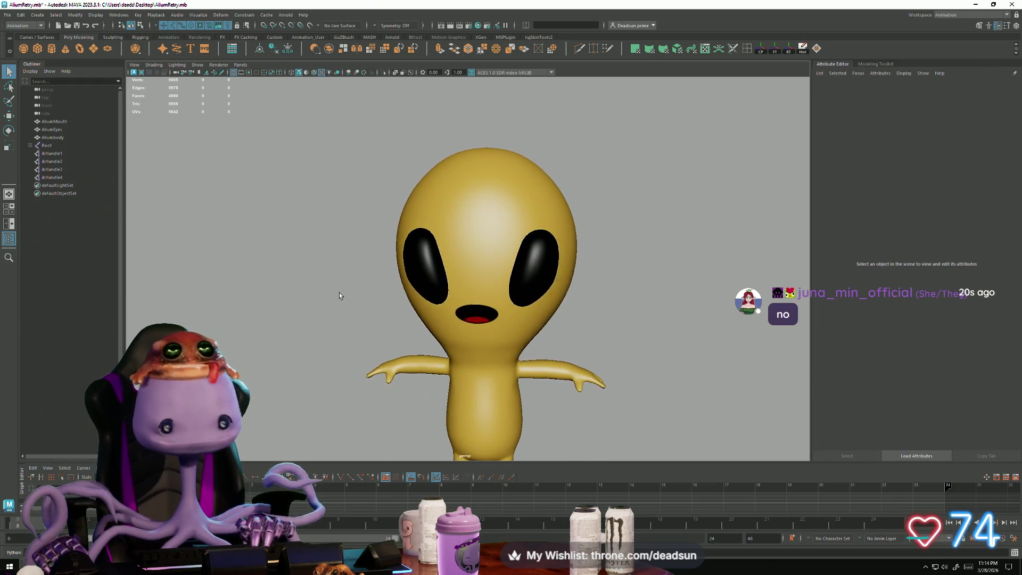
Duplicate the alien's mouth, move the copy left of the head, and show its blinn2 material.
left_click(483, 315)
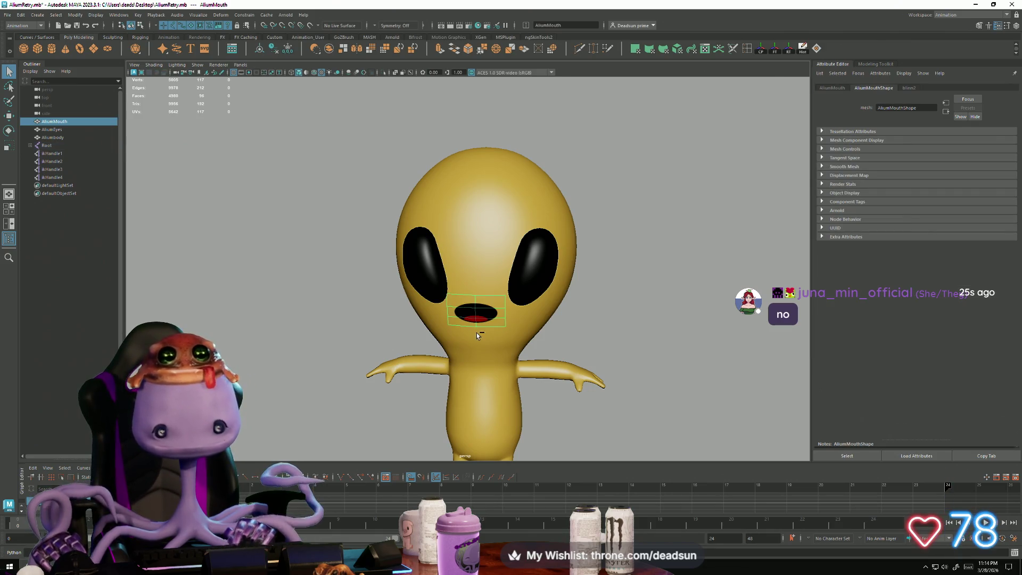
key("ctrl+d")
key("w")
left_click_drag(513, 311, 279, 286)
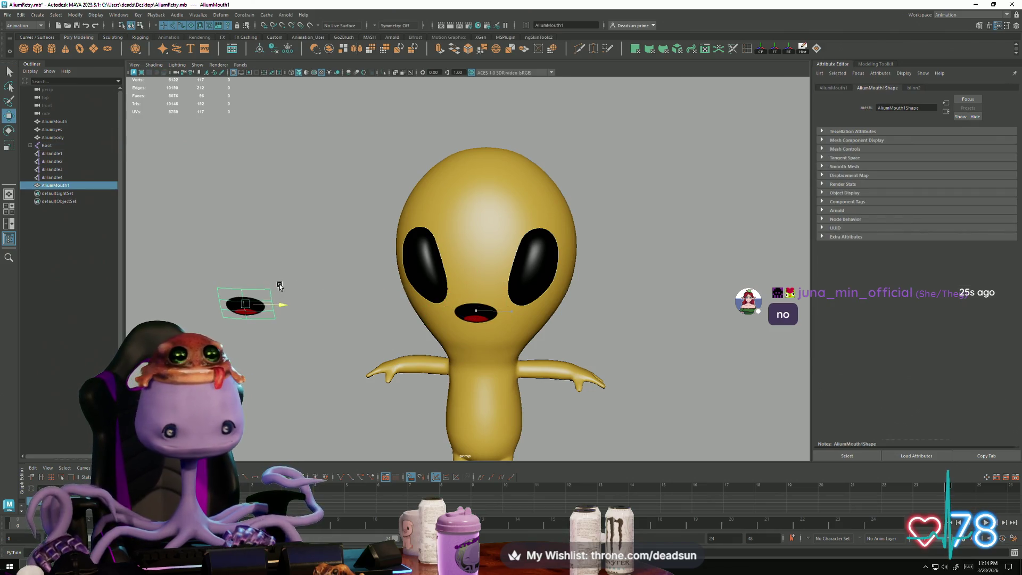
left_click(314, 285)
left_click(258, 310)
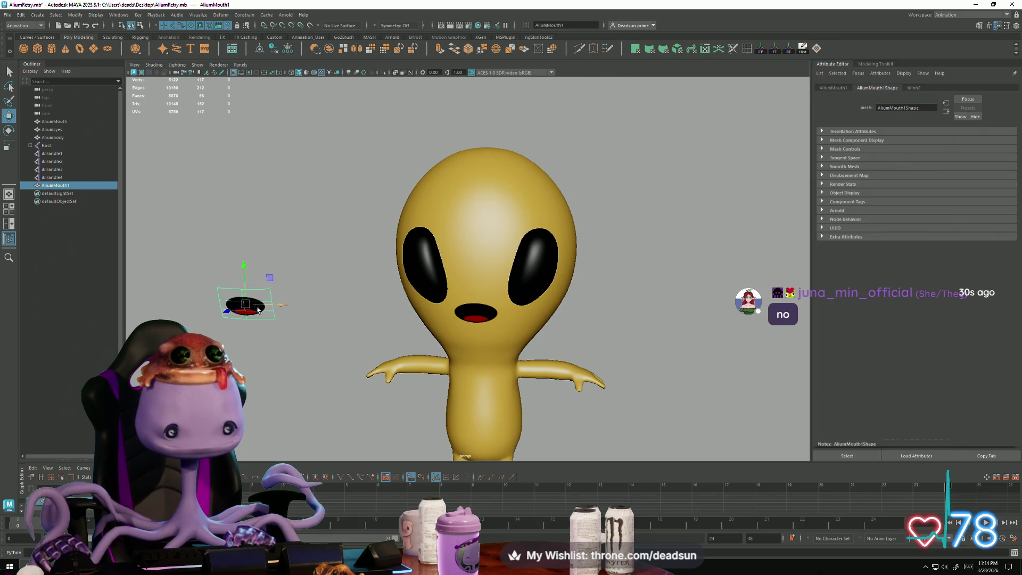
left_click(914, 88)
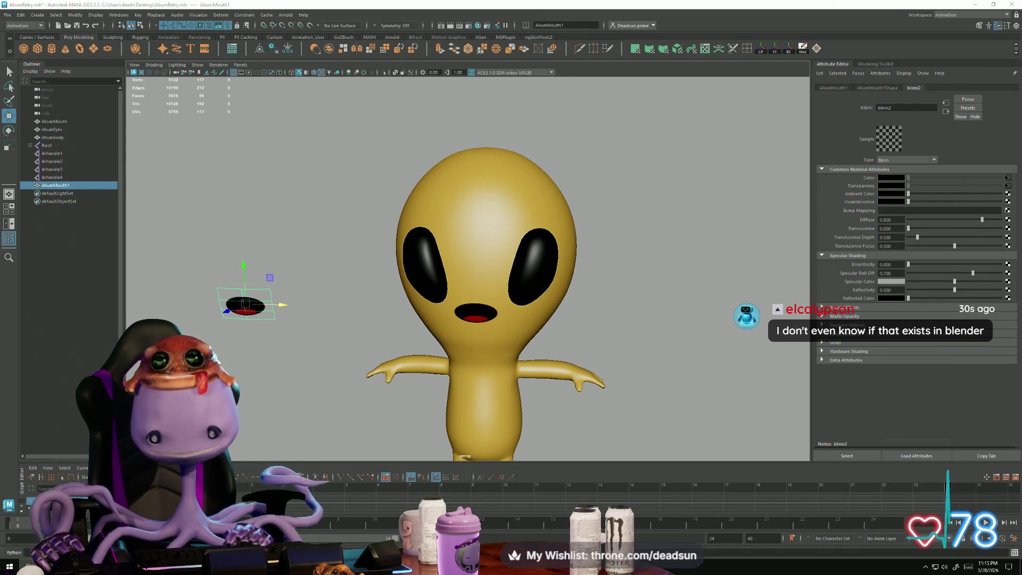
Assign a new Blinn material to the mouth copy.
left_click(1008, 178)
left_click(251, 302)
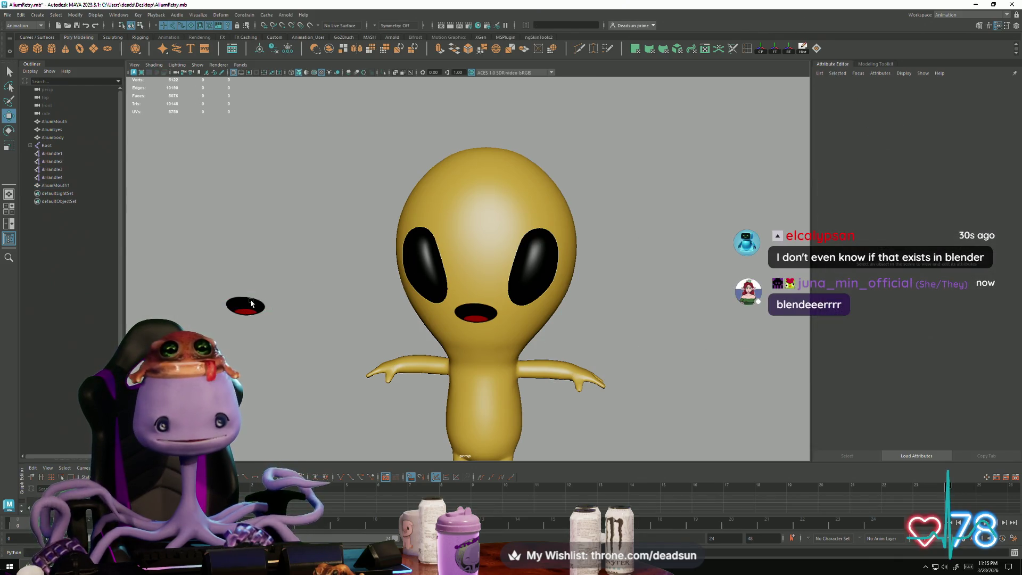
right_click(252, 302)
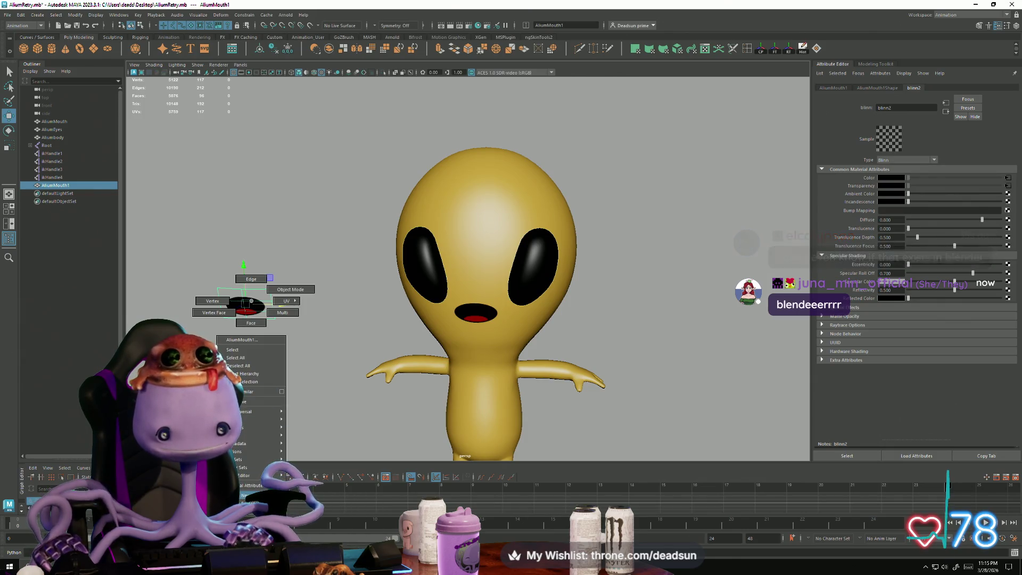
left_click(255, 495)
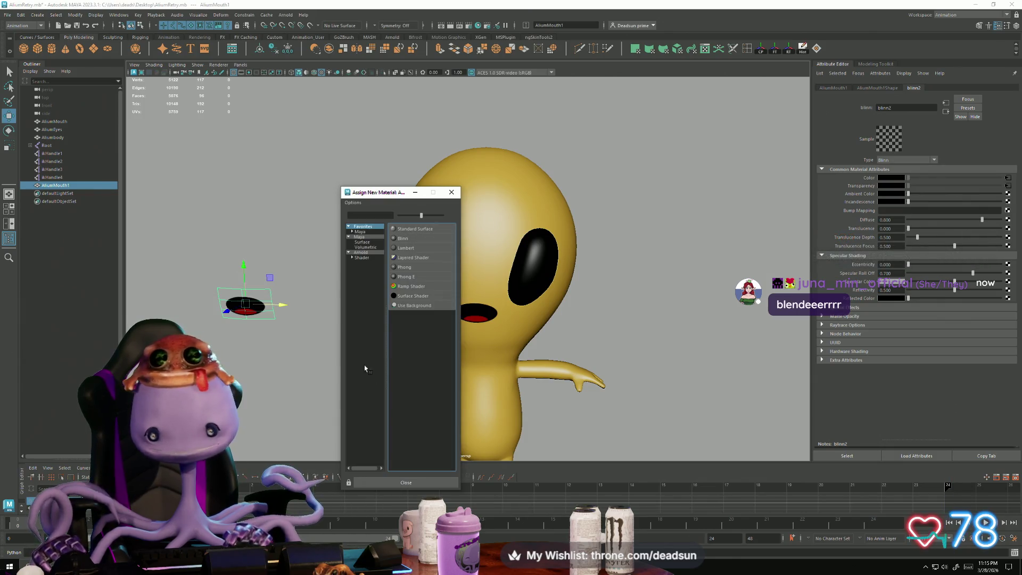
left_click(403, 239)
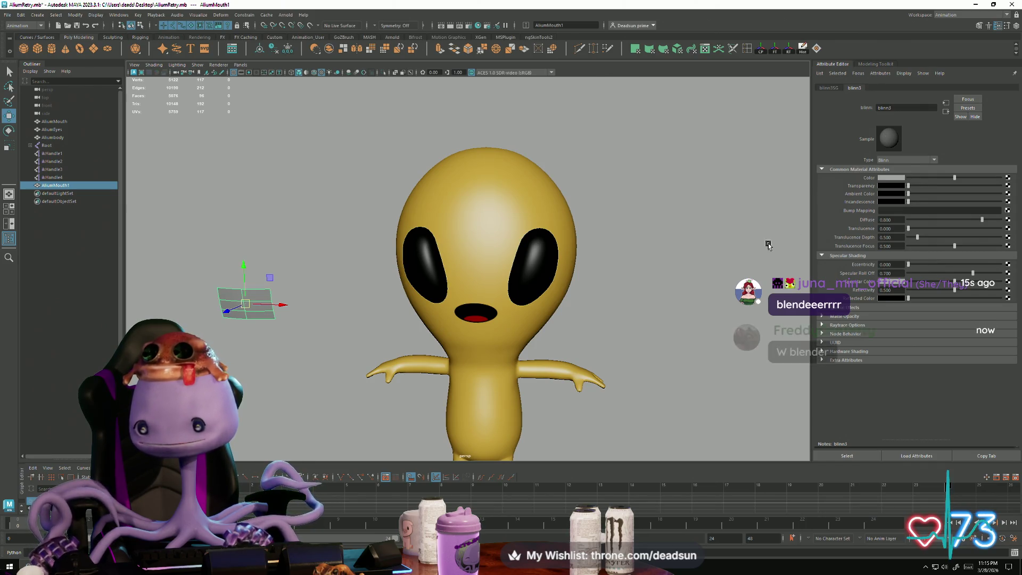
Map the Blinn's Color to a File texture using aliumMouthSmile.png from the Desktop.
left_click(1007, 179)
left_click(411, 258)
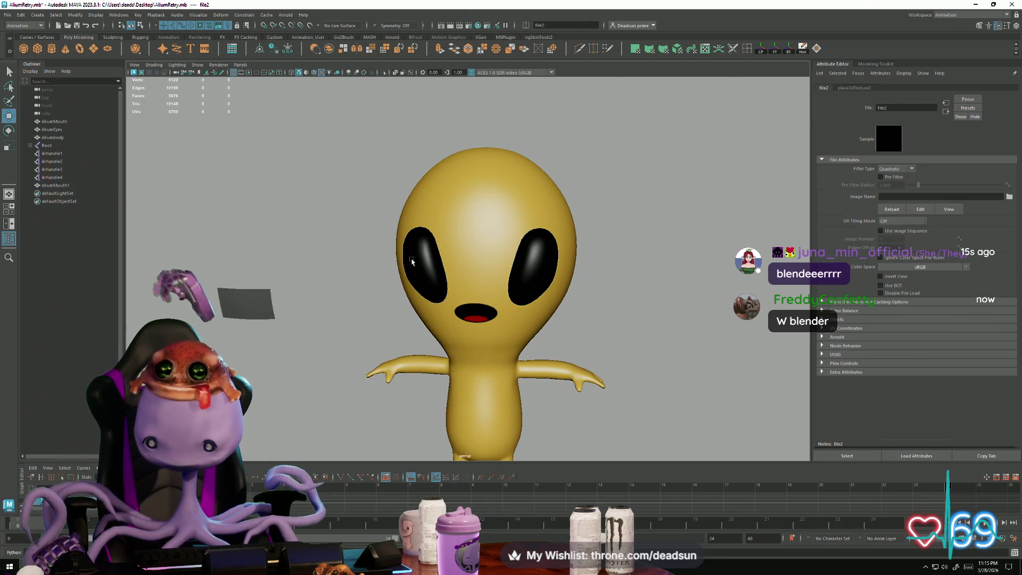
left_click(1009, 197)
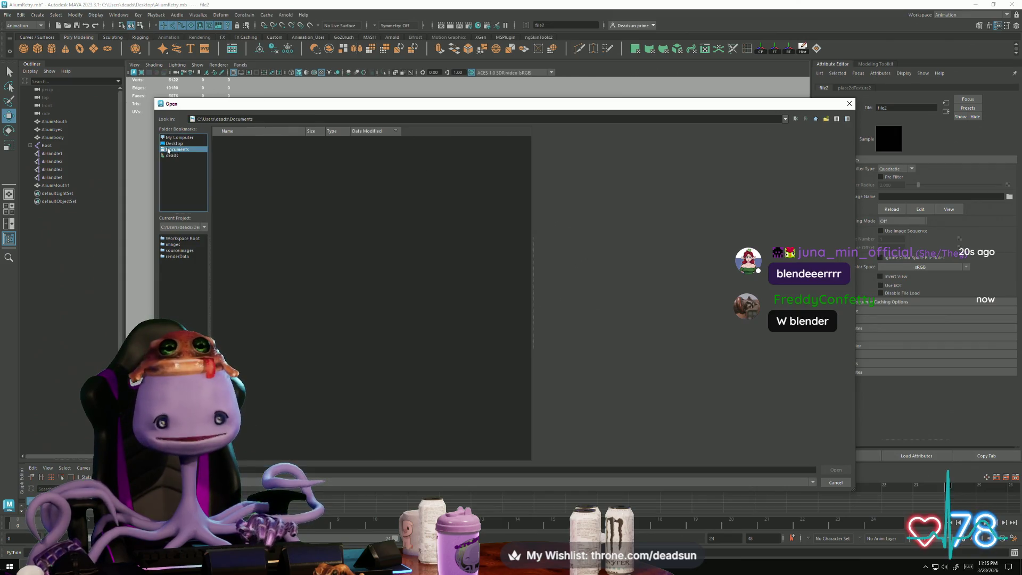
left_click(174, 149)
left_click(174, 143)
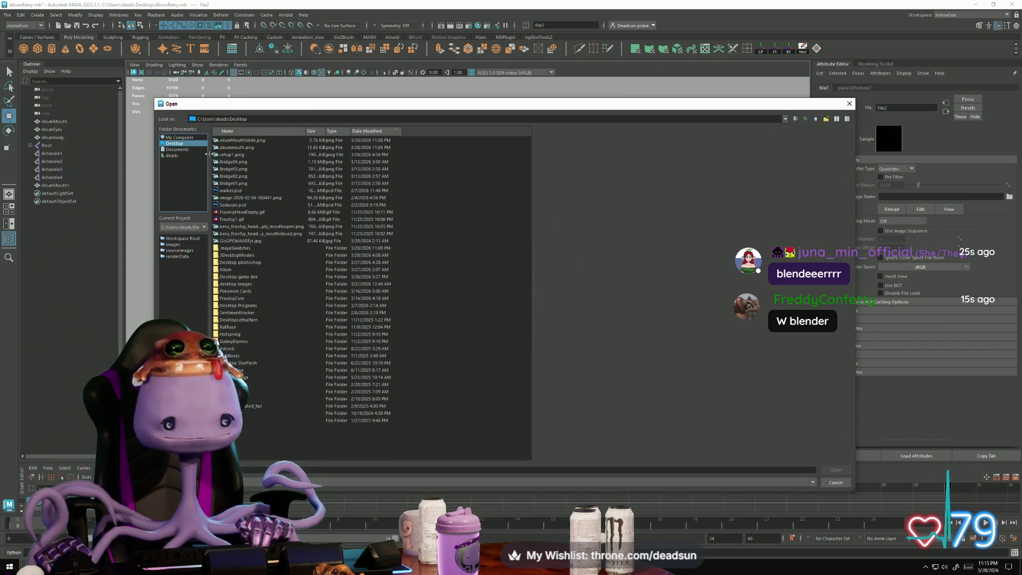
left_click(242, 140)
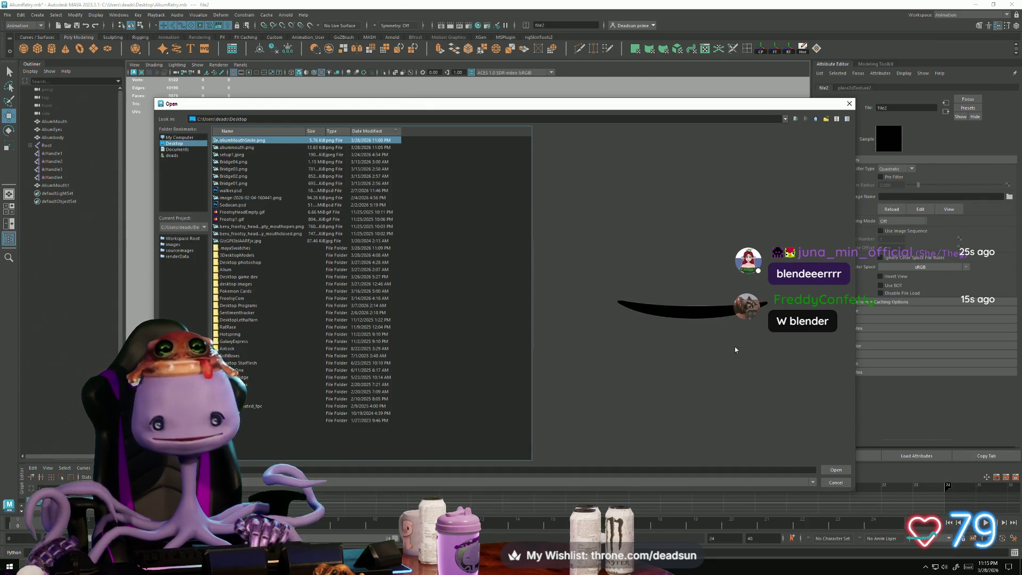
left_click(832, 469)
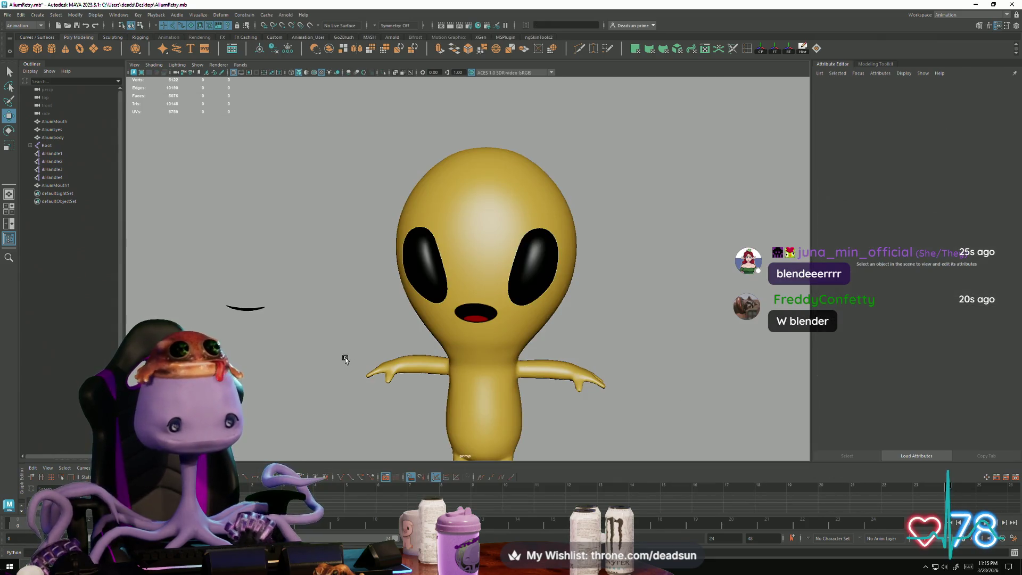
scroll(319, 353, "up", 3)
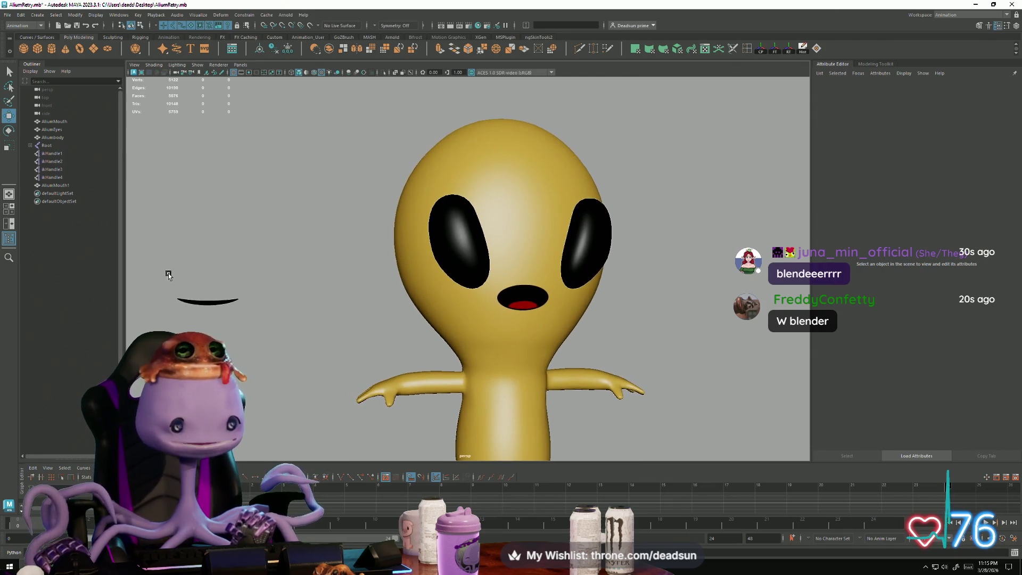
Get a closer view of the alien and reselect the smile curve.
mouse_move(166, 273)
left_mouse_down()
mouse_move(253, 397)
mouse_move(315, 393)
mouse_move(258, 296)
mouse_move(293, 292)
left_mouse_up()
left_click(250, 394)
scroll(253, 397, "down", 5)
left_click(295, 290)
left_click(324, 387)
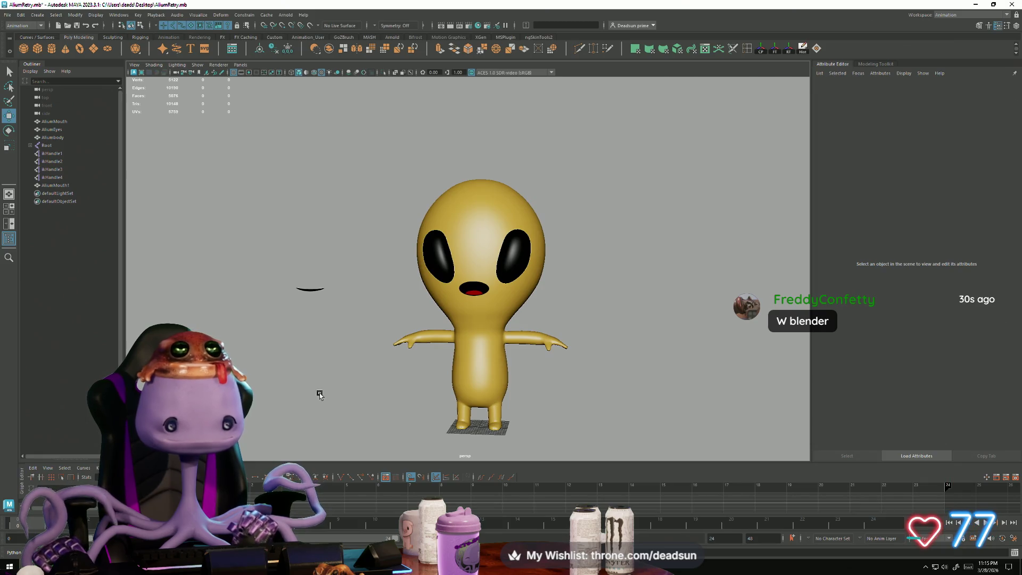
mouse_move(319, 395)
left_mouse_down("alt")
mouse_move(251, 420)
mouse_move(290, 415)
left_mouse_up("alt")
key("ctrl+z")
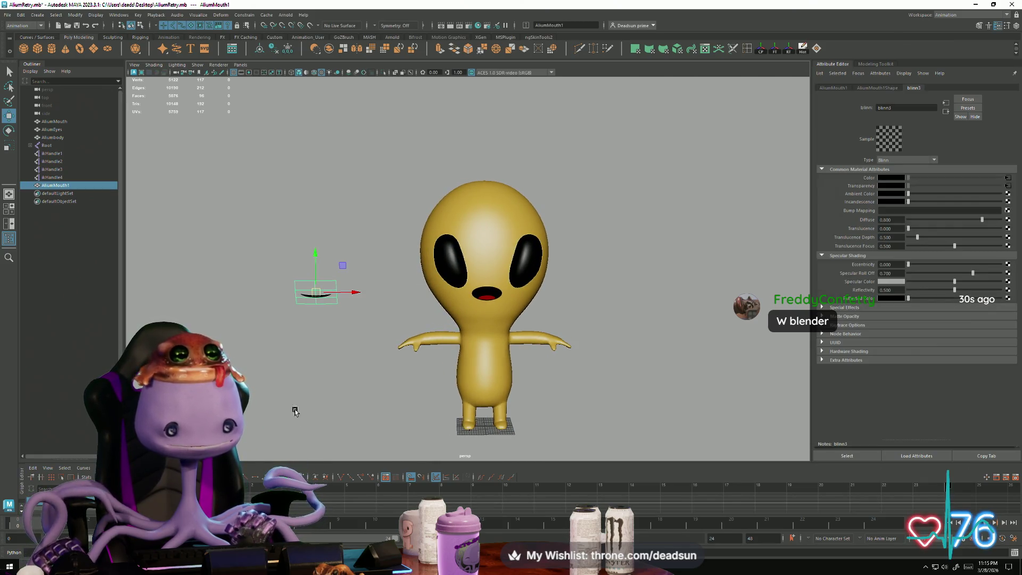
Duplicate the smile curve, rotate the copy 180° upside down, and lower it slightly.
key("ctrl+d")
key("e")
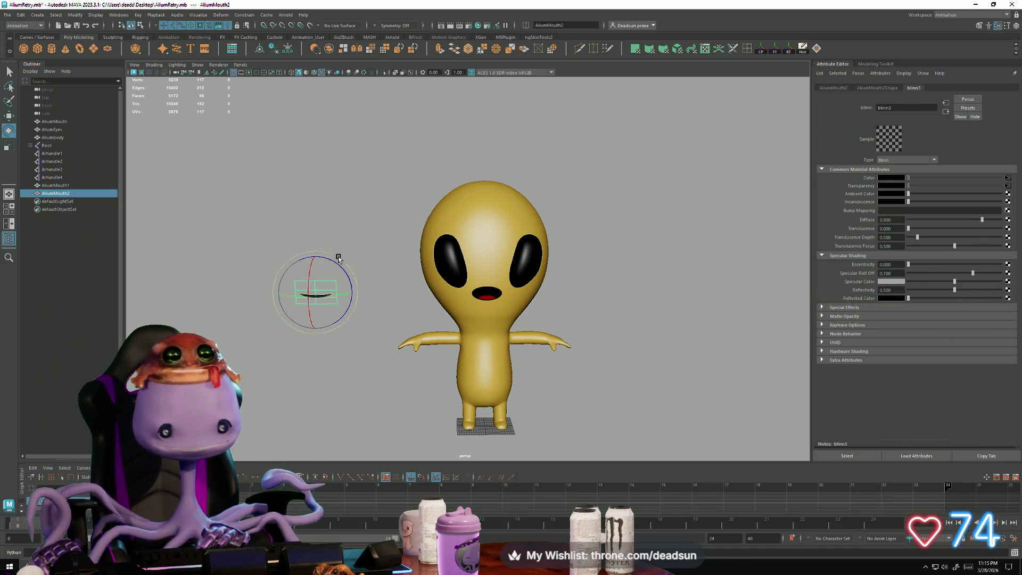
left_click_drag(338, 258, 315, 369)
key("w")
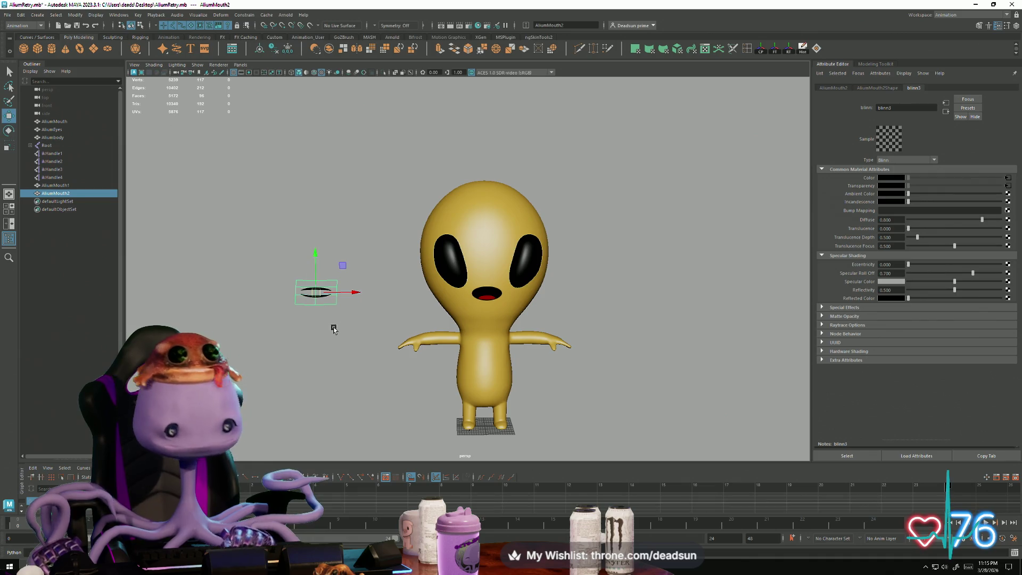
left_click_drag(316, 252, 318, 257)
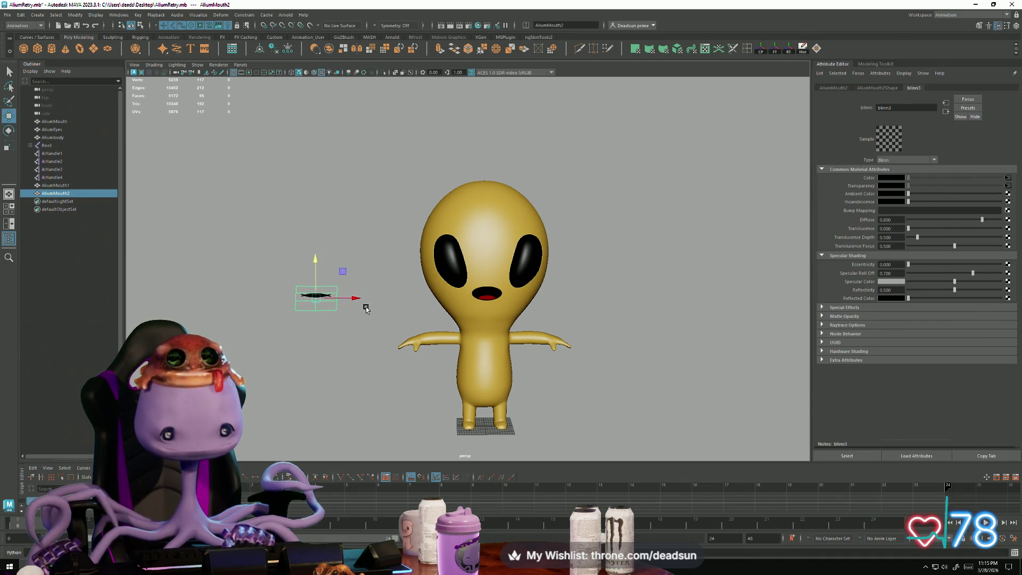
Move the flipped smile curve onto the alien's mouth.
left_click(286, 383)
right_click_drag(285, 383, 449, 444, "alt")
mouse_move(449, 444)
left_mouse_down("alt")
mouse_move(400, 422)
mouse_move(361, 327)
left_mouse_up("alt")
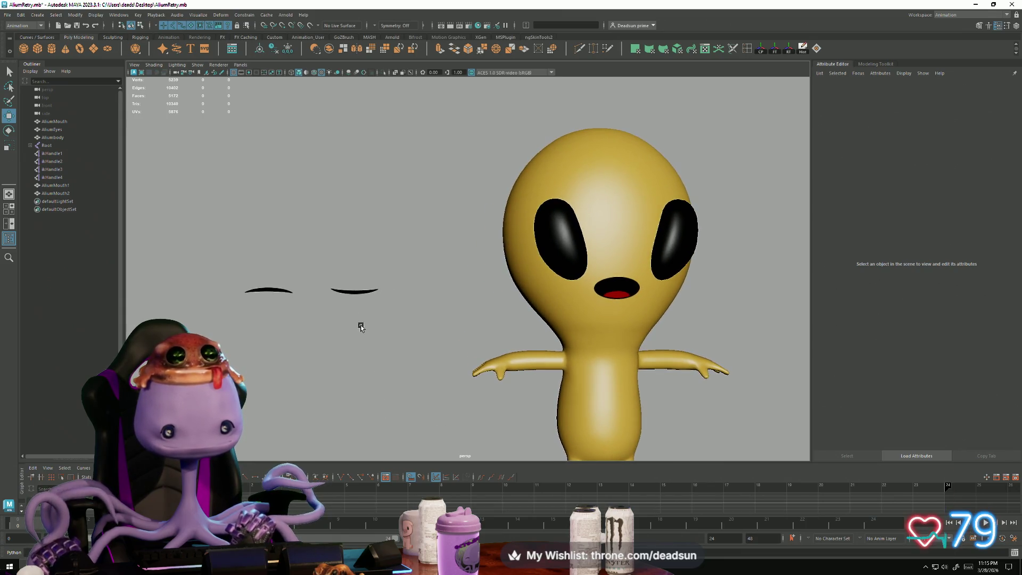
left_click(276, 292)
left_click_drag(308, 296, 668, 304)
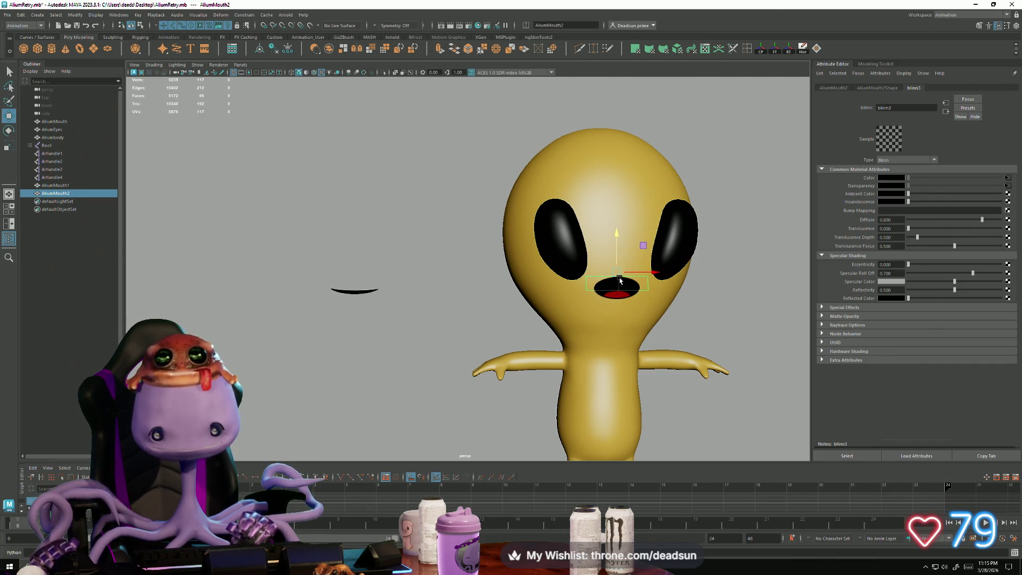
left_click_drag(621, 281, 441, 326, "alt")
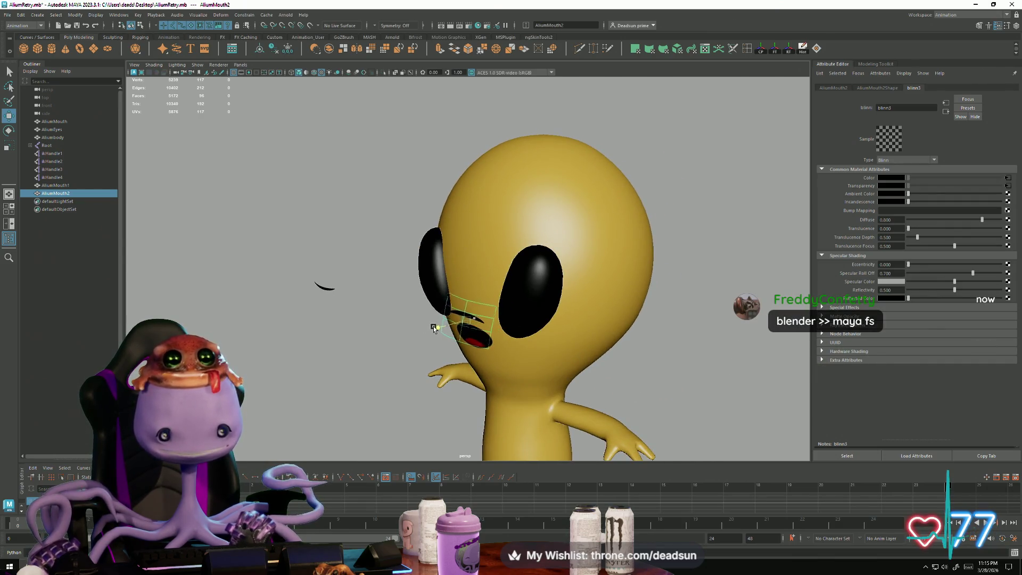
left_click(366, 365)
left_click_drag(366, 391, 425, 375, "alt")
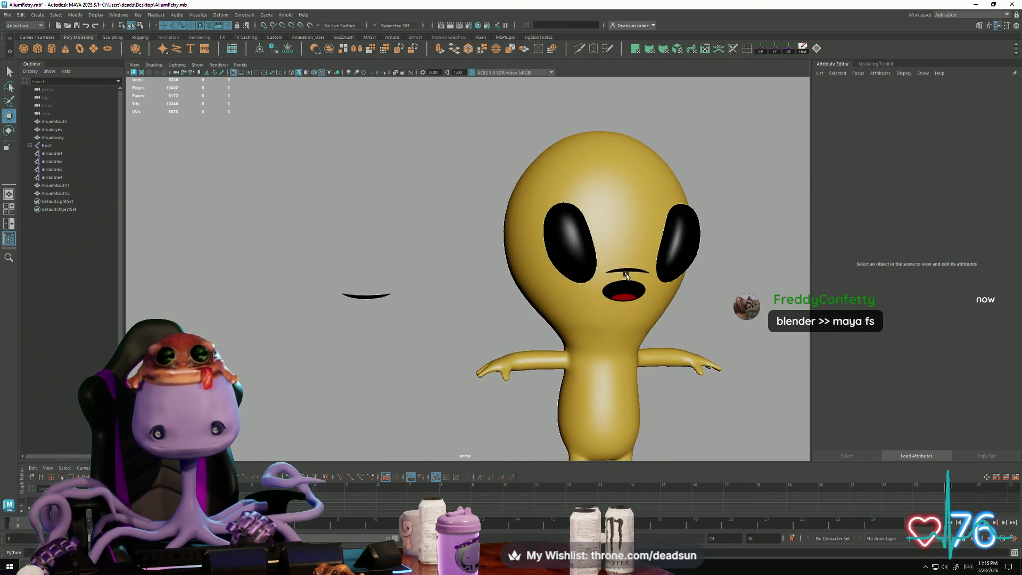
left_click(628, 289)
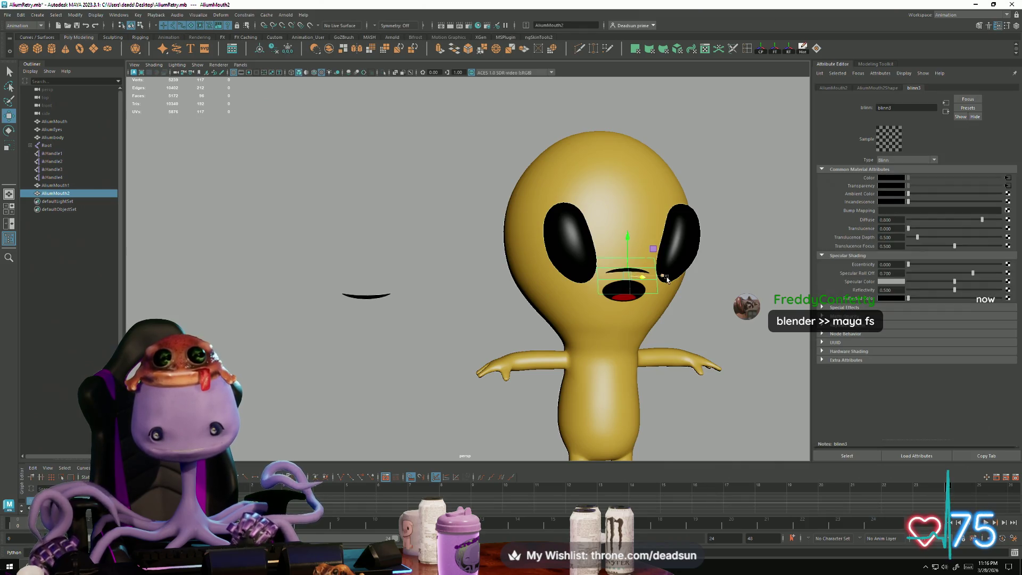
left_click_drag(629, 251, 678, 296, "alt")
key("f")
scroll(668, 362, "up", 2)
mouse_move(667, 362)
left_mouse_down("alt")
mouse_move(531, 328)
mouse_move(531, 315)
left_mouse_up("alt")
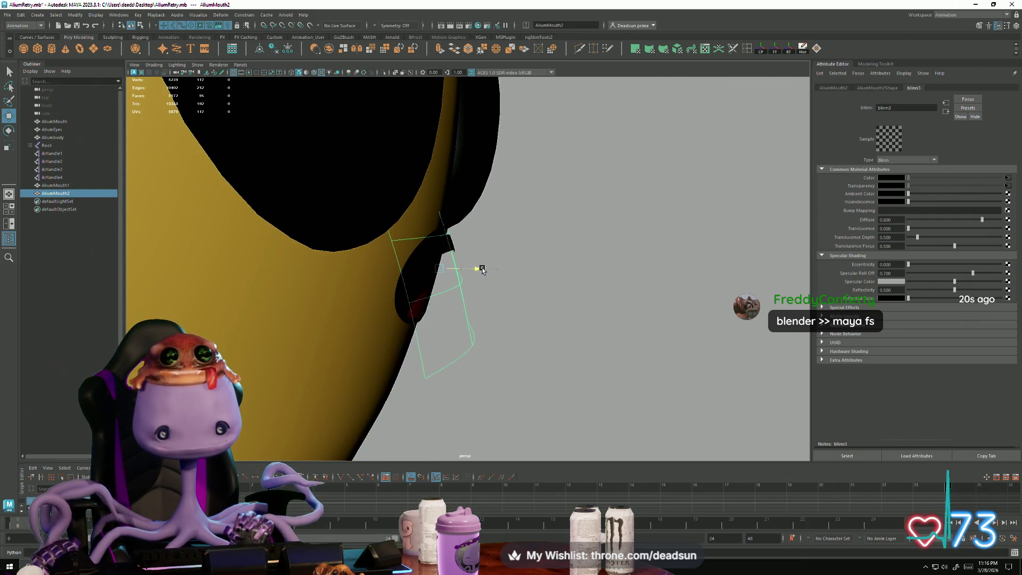
left_click(597, 343)
left_click_drag(587, 372, 454, 323, "alt")
left_click(454, 322)
key("f")
left_click_drag(427, 354, 357, 408, "alt")
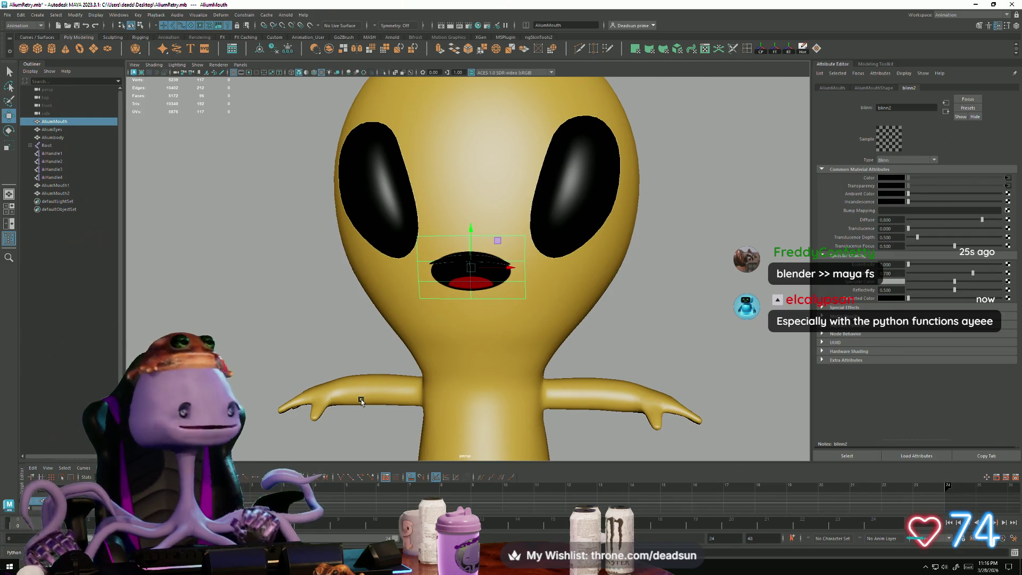
Move the original mouth off the face to the left and check the thin mouth on the face.
left_click_drag(520, 266, 266, 269)
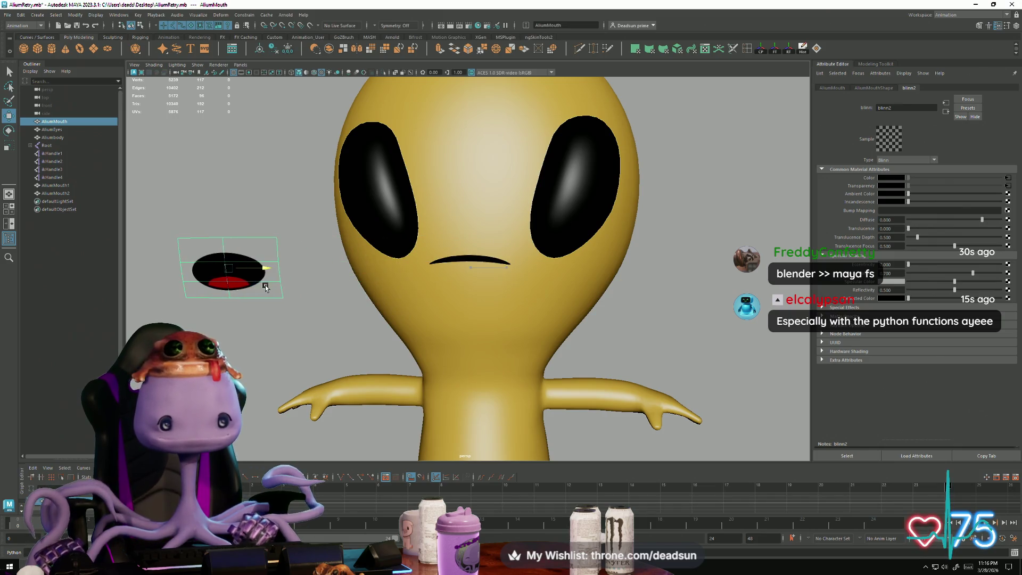
scroll(297, 378, "down", 3)
mouse_move(297, 378)
left_mouse_down("alt")
mouse_move(320, 384)
mouse_move(299, 388)
mouse_move(361, 350)
left_mouse_up("alt")
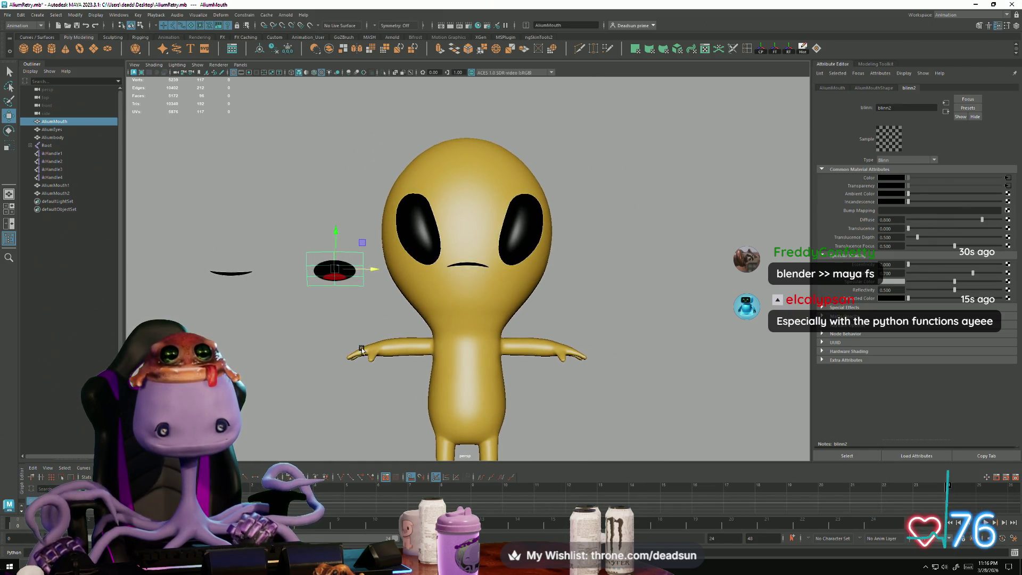
left_click(473, 268)
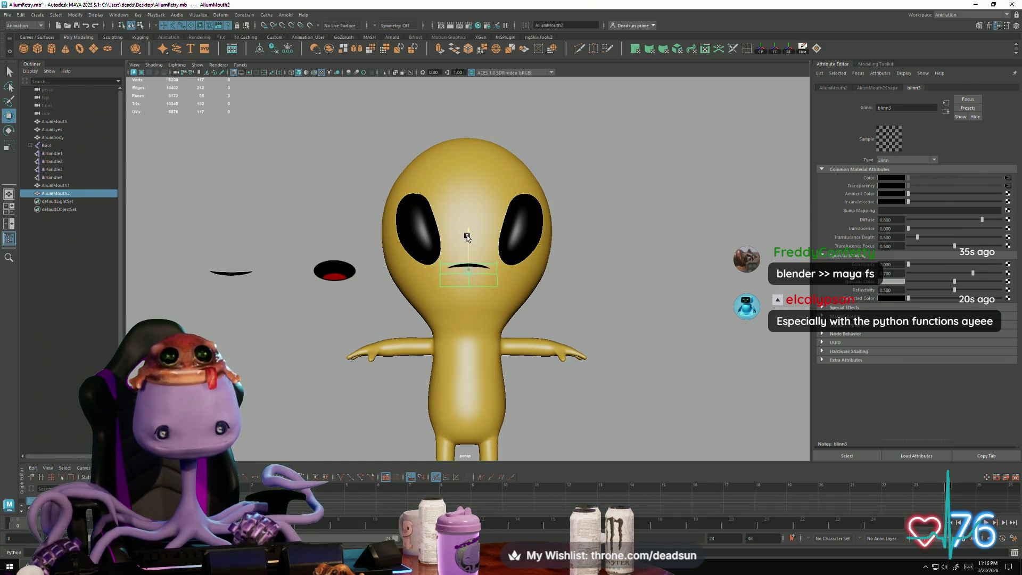
left_click(337, 336)
mouse_move(337, 335)
left_mouse_down("alt")
mouse_move(229, 404)
mouse_move(347, 392)
mouse_move(255, 399)
mouse_move(453, 277)
left_mouse_up("alt")
scroll(479, 272, "up", 5)
Select AliumMouth2, then orbit back to a front view of the alien's face.
left_click(484, 270)
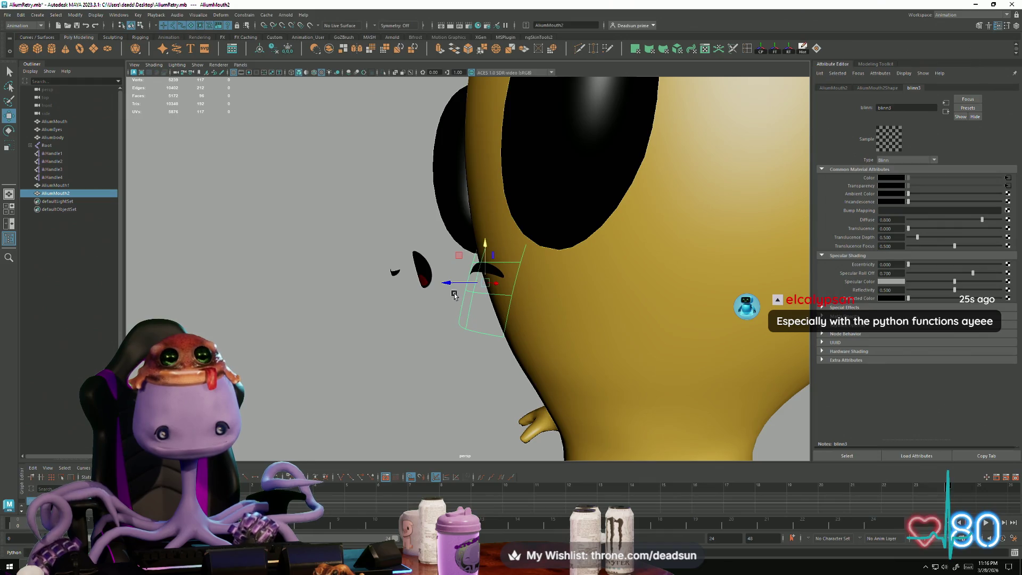
left_click(443, 384)
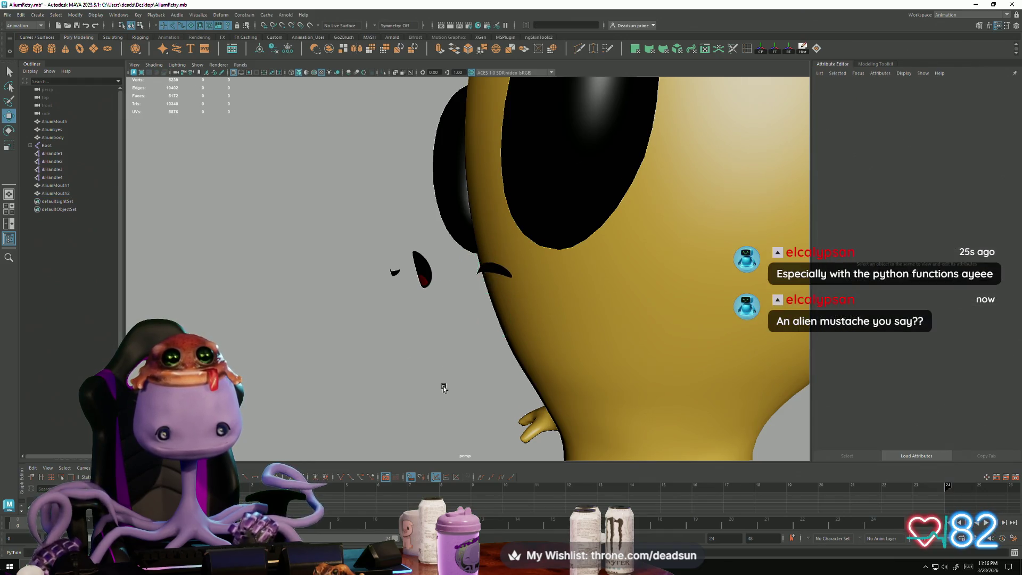
scroll(373, 381, "down", 5)
mouse_move(442, 384)
left_mouse_down("alt")
mouse_move(325, 379)
mouse_move(365, 365)
mouse_move(392, 370)
mouse_move(268, 373)
left_mouse_up("alt")
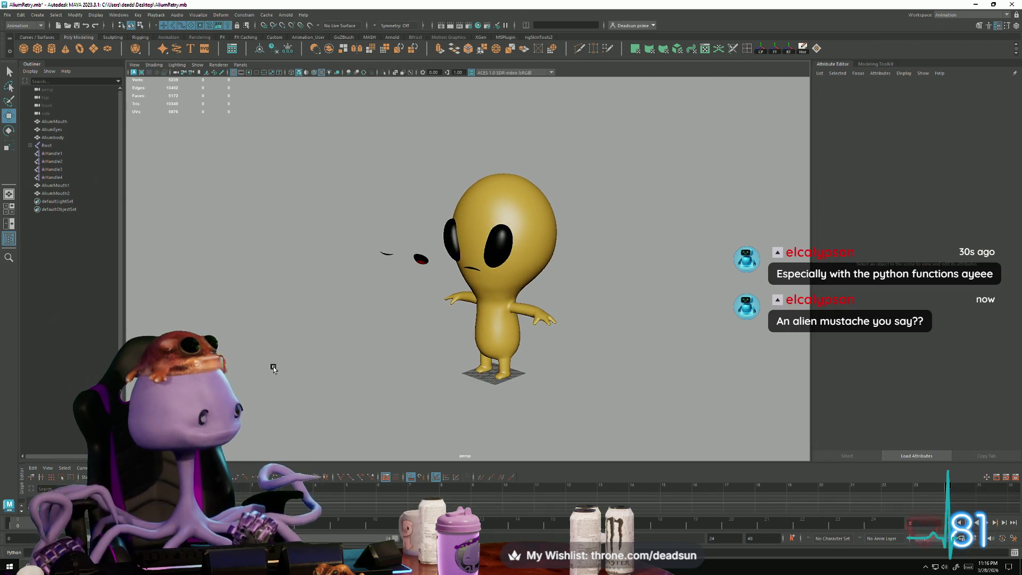
mouse_move(274, 365)
right_mouse_down("alt")
mouse_move(385, 410)
mouse_move(327, 389)
right_mouse_up("alt")
left_click_drag(327, 389, 345, 383, "alt")
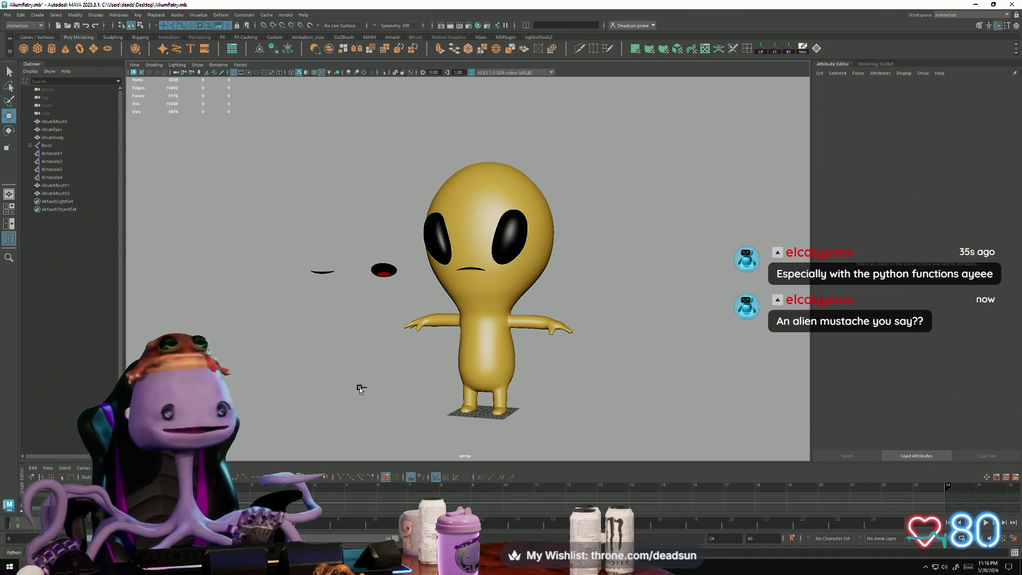
key("ctrl+z")
key("ctrl+z")
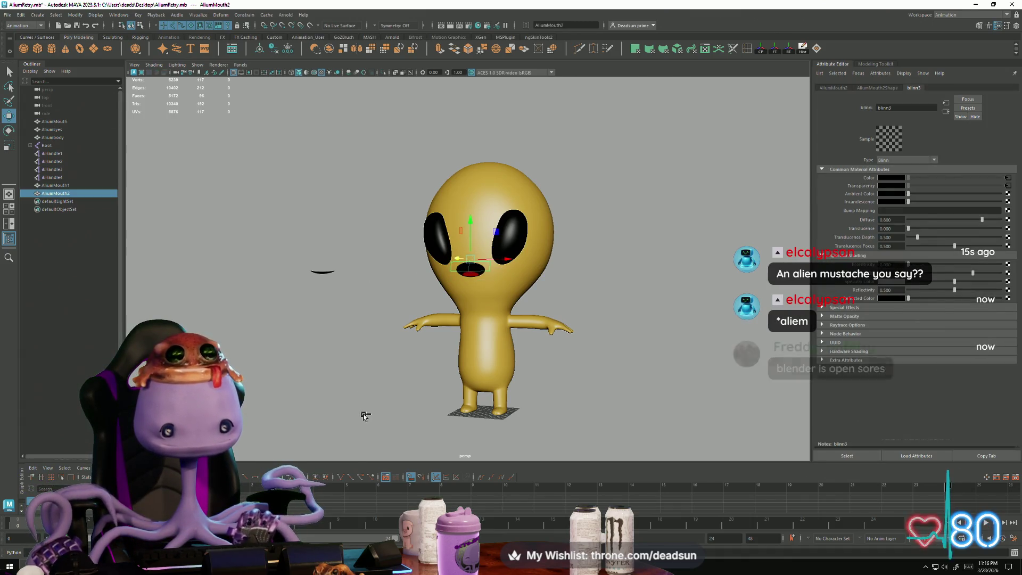
Delete AliumMouth2 and return to the single perspective view.
key("Delete")
key("space")
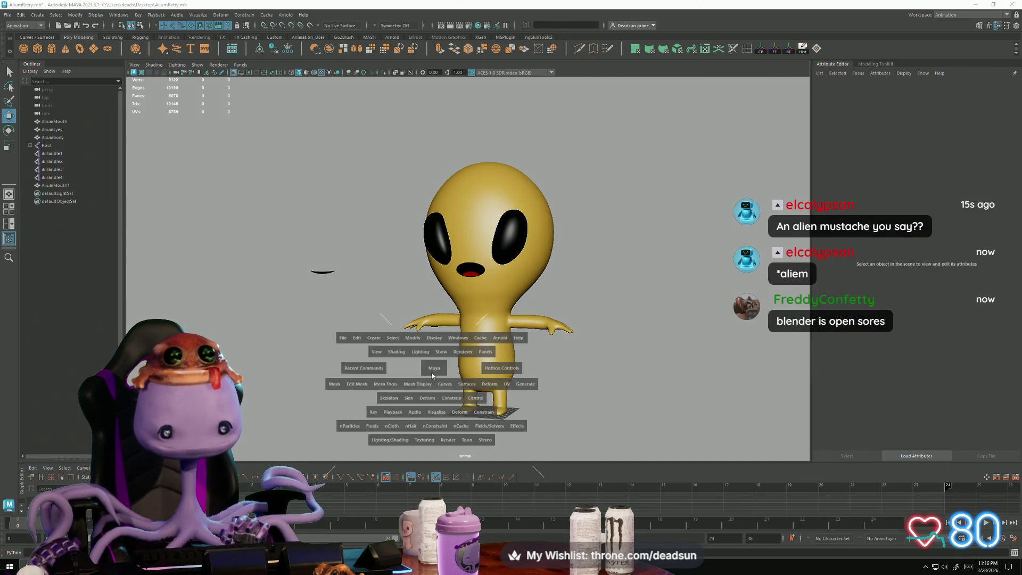
key("space")
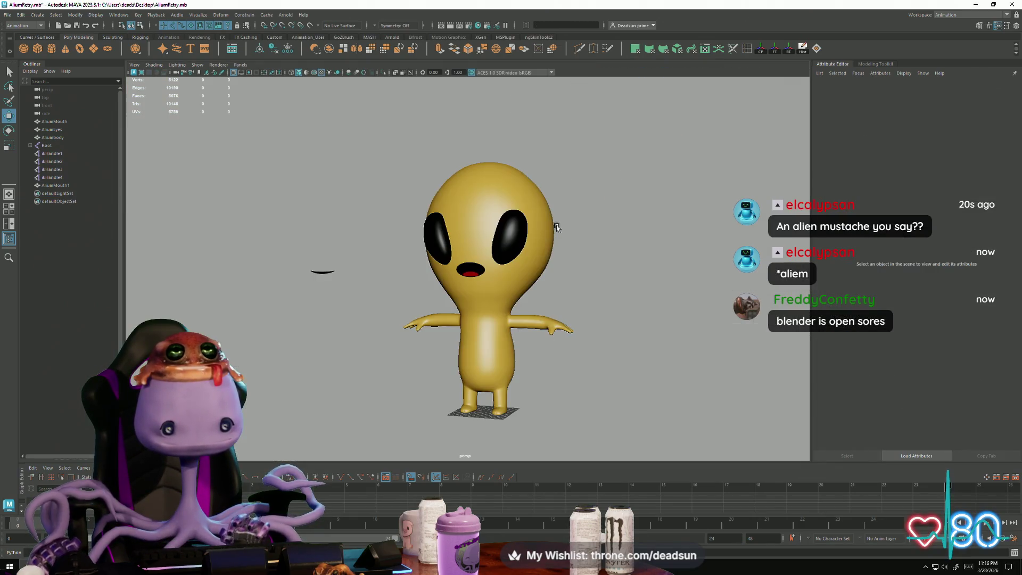
scroll(548, 339, "up", 5)
scroll(538, 354, "up", 5)
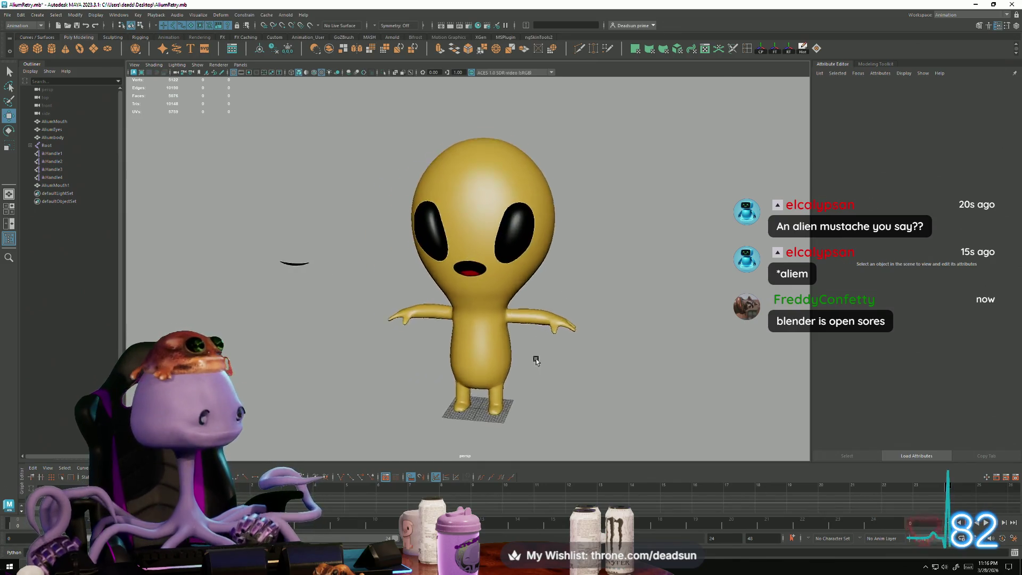
mouse_move(524, 365)
left_mouse_down("alt")
mouse_move(488, 371)
mouse_move(560, 370)
mouse_move(477, 340)
mouse_move(458, 305)
mouse_move(468, 311)
mouse_move(415, 363)
mouse_move(466, 364)
mouse_move(481, 306)
mouse_move(388, 341)
mouse_move(395, 360)
mouse_move(483, 368)
left_mouse_up("alt")
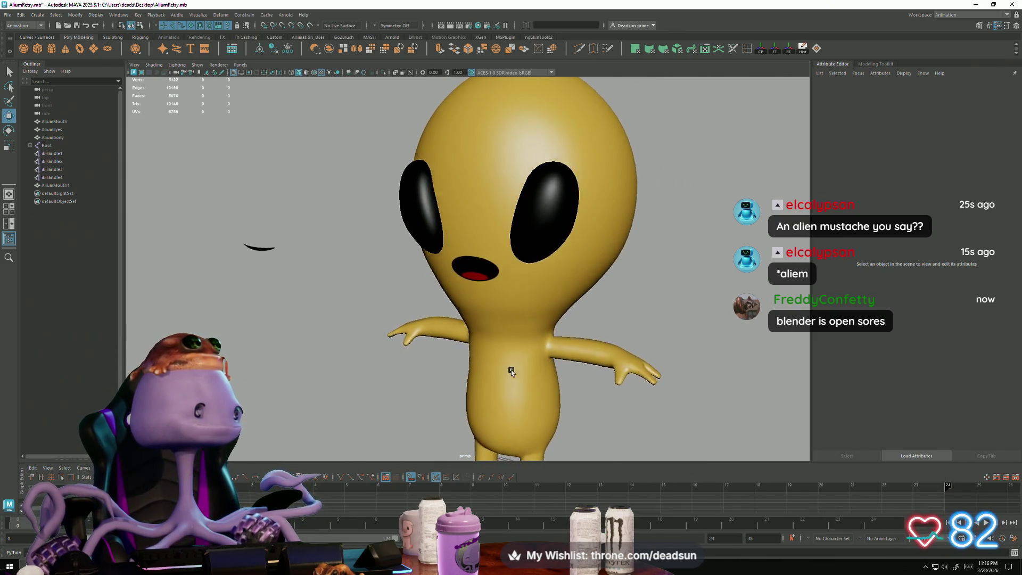
scroll(488, 378, "down", 3)
scroll(488, 378, "up", 4)
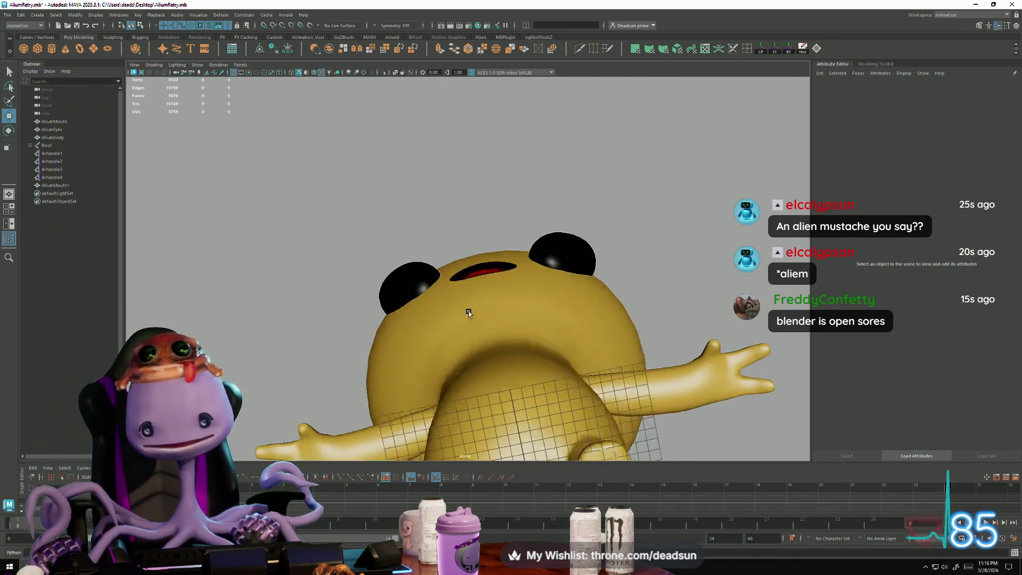
Orbit the alien from front, above, side and three-quarter angles to inspect the mouth.
right_click_drag(482, 369, 265, 356, "alt")
mouse_move(265, 356)
left_mouse_down("alt")
mouse_move(346, 384)
mouse_move(388, 369)
mouse_move(399, 377)
mouse_move(373, 391)
mouse_move(376, 359)
left_mouse_up("alt")
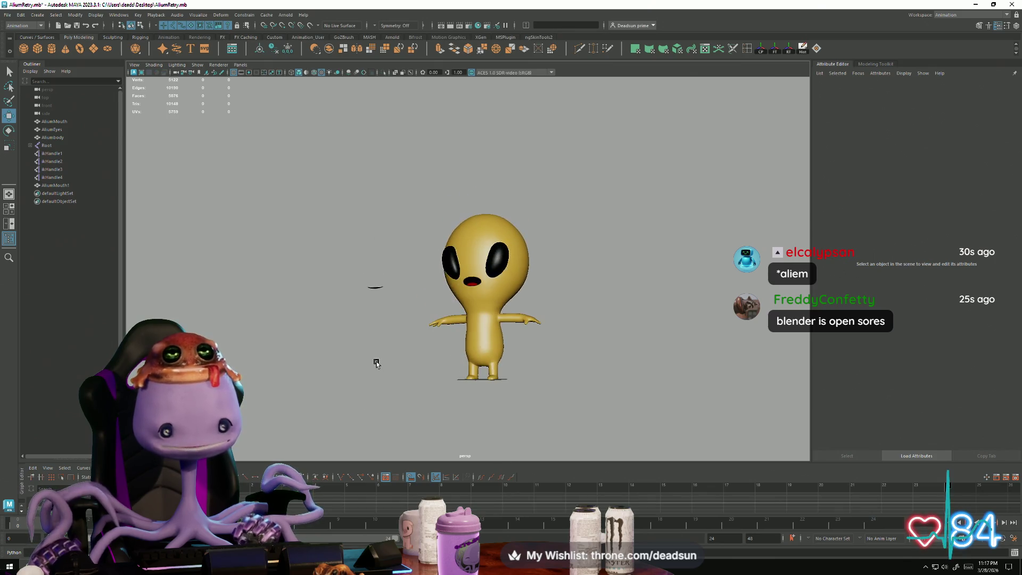
mouse_move(376, 359)
right_mouse_down("alt")
mouse_move(440, 383)
mouse_move(496, 342)
mouse_move(437, 325)
mouse_move(714, 338)
mouse_move(520, 362)
mouse_move(404, 341)
right_mouse_up("alt")
left_click_drag(404, 341, 425, 319, "alt")
mouse_move(426, 319)
right_mouse_down("alt")
mouse_move(547, 295)
mouse_move(531, 279)
right_mouse_up("alt")
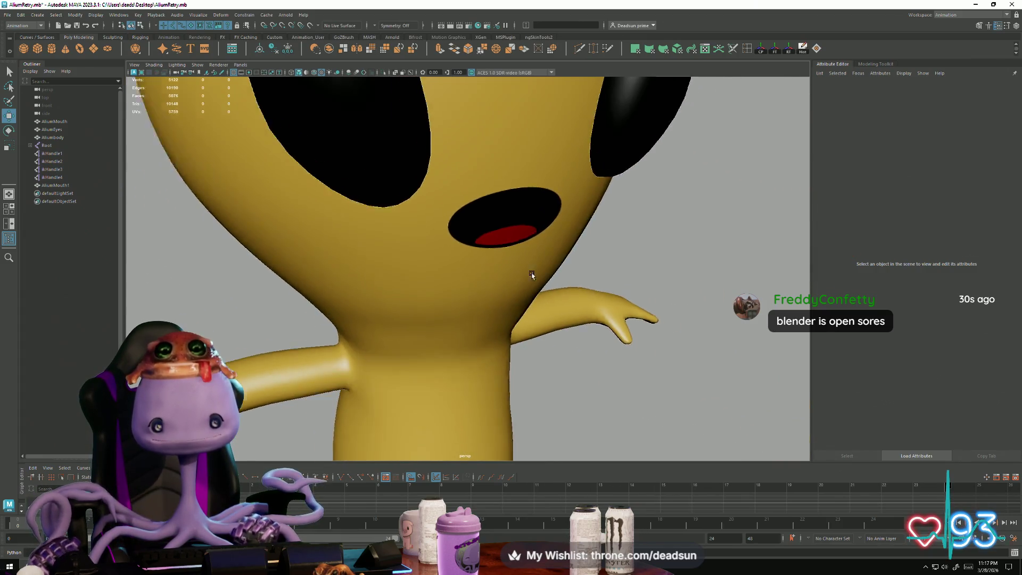
mouse_move(531, 278)
left_mouse_down("alt")
mouse_move(570, 269)
mouse_move(557, 294)
left_mouse_up("alt")
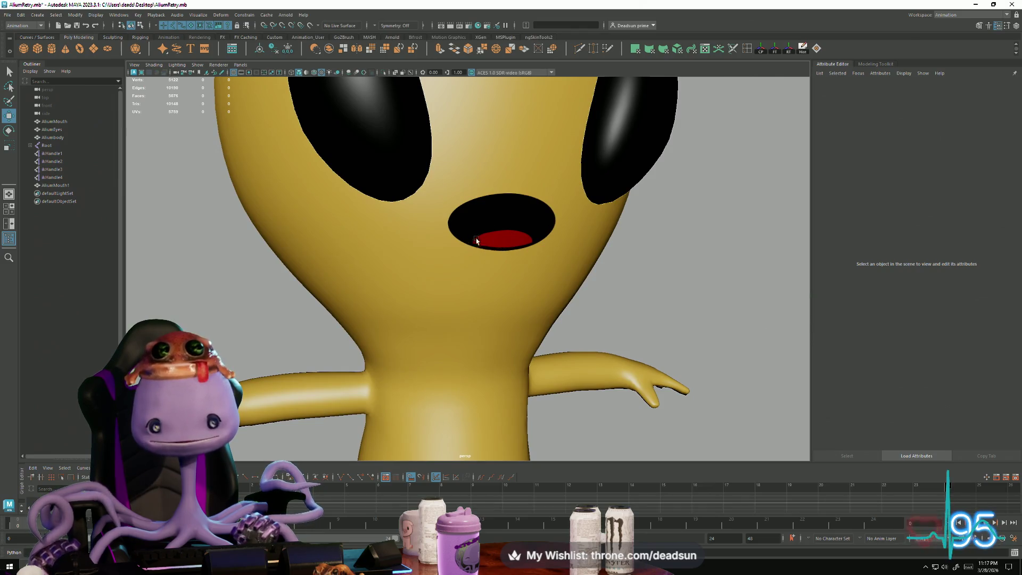
right_click_drag(604, 292, 455, 292, "alt")
mouse_move(455, 292)
left_mouse_down("alt")
mouse_move(448, 331)
mouse_move(433, 327)
mouse_move(503, 251)
left_mouse_up("alt")
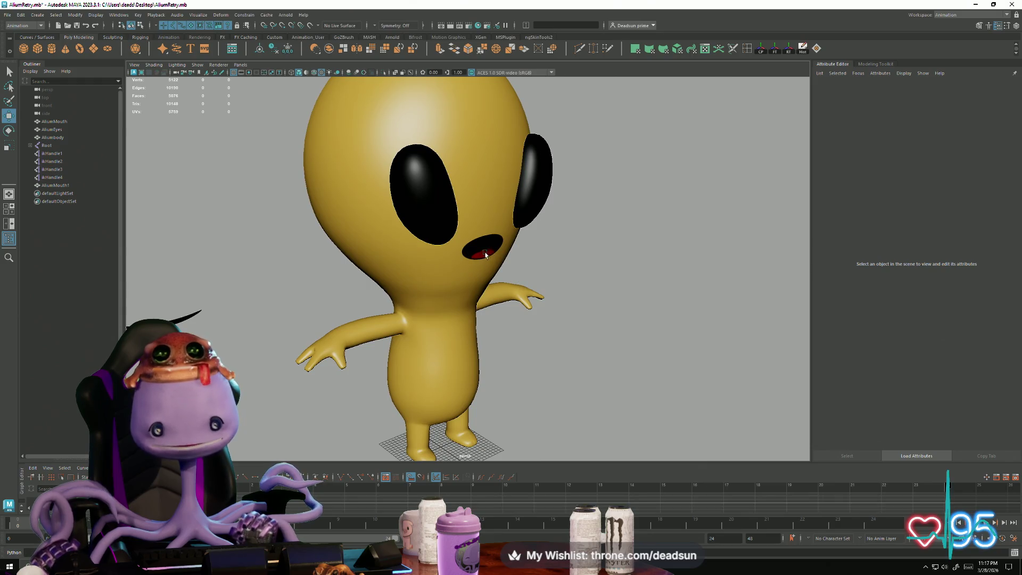
left_click_drag(549, 364, 544, 377, "alt")
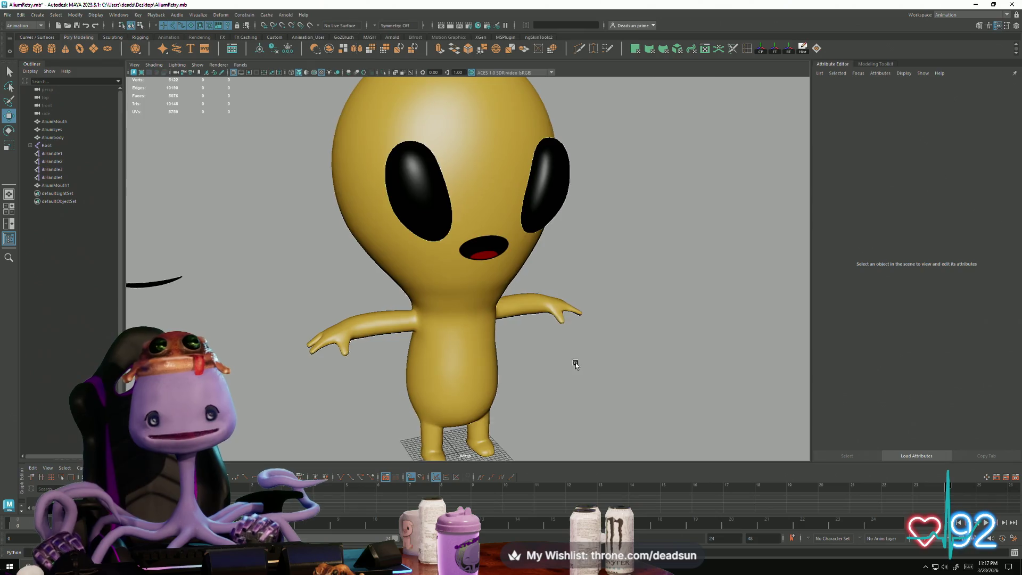
mouse_move(575, 363)
left_mouse_down("alt")
mouse_move(496, 325)
mouse_move(573, 361)
mouse_move(499, 362)
mouse_move(520, 357)
mouse_move(481, 270)
left_mouse_up("alt")
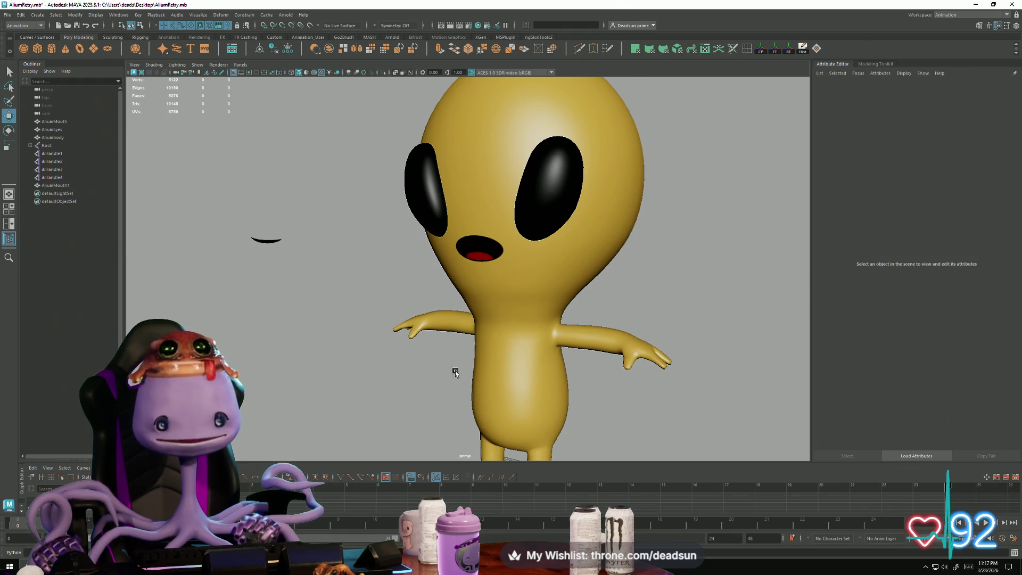
mouse_move(456, 372)
left_mouse_down("alt")
mouse_move(471, 401)
mouse_move(502, 399)
mouse_move(366, 401)
mouse_move(510, 398)
mouse_move(385, 402)
mouse_move(381, 372)
mouse_move(418, 411)
left_mouse_up("alt")
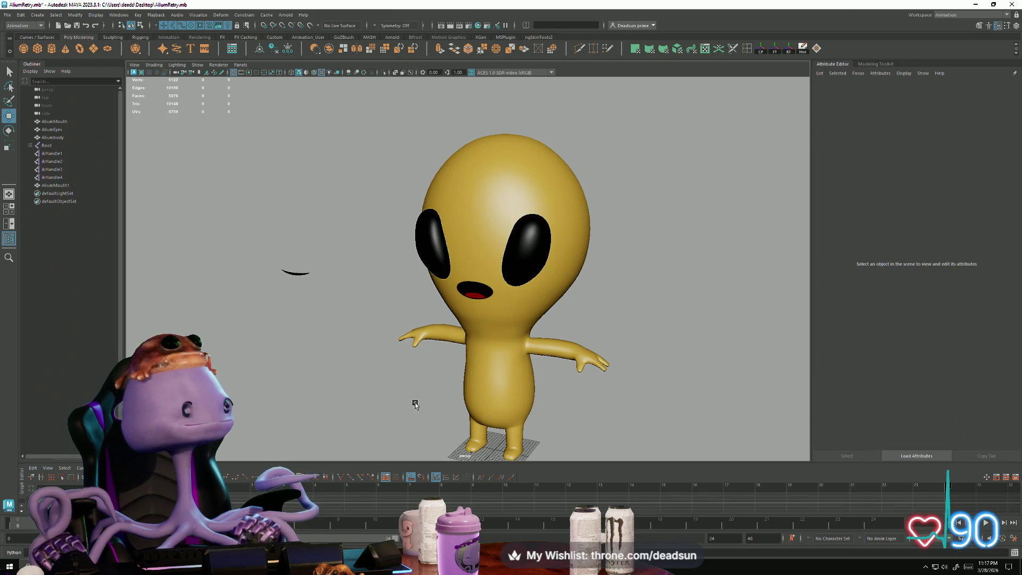
Select the open mouth on the face and view it from a side angle.
scroll(413, 406, "up", 10)
scroll(527, 262, "down", 5)
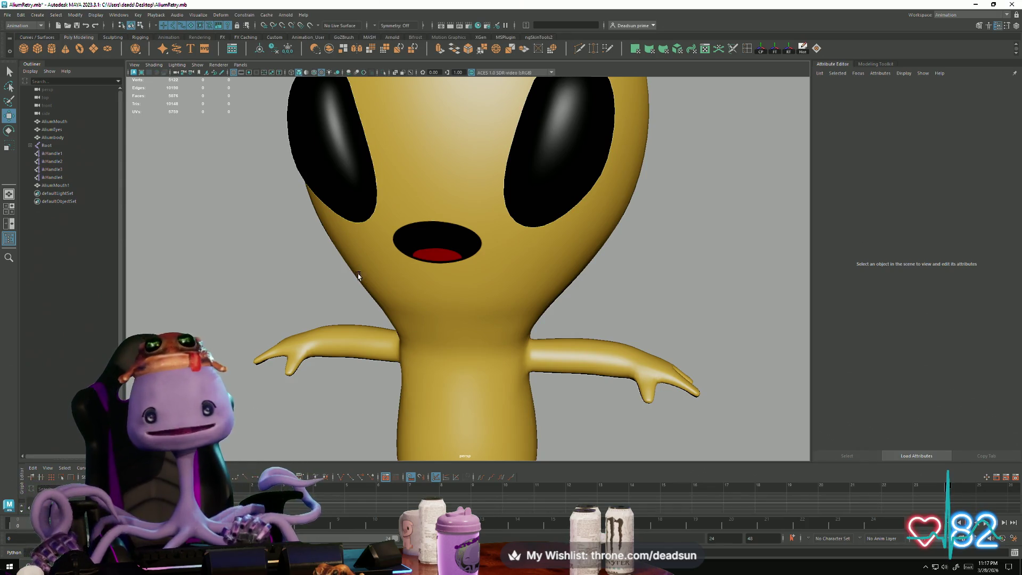
left_click(417, 243)
mouse_move(459, 277)
left_mouse_down("alt")
mouse_move(515, 334)
mouse_move(479, 309)
mouse_move(318, 278)
mouse_move(377, 269)
mouse_move(372, 286)
mouse_move(414, 276)
left_mouse_up("alt")
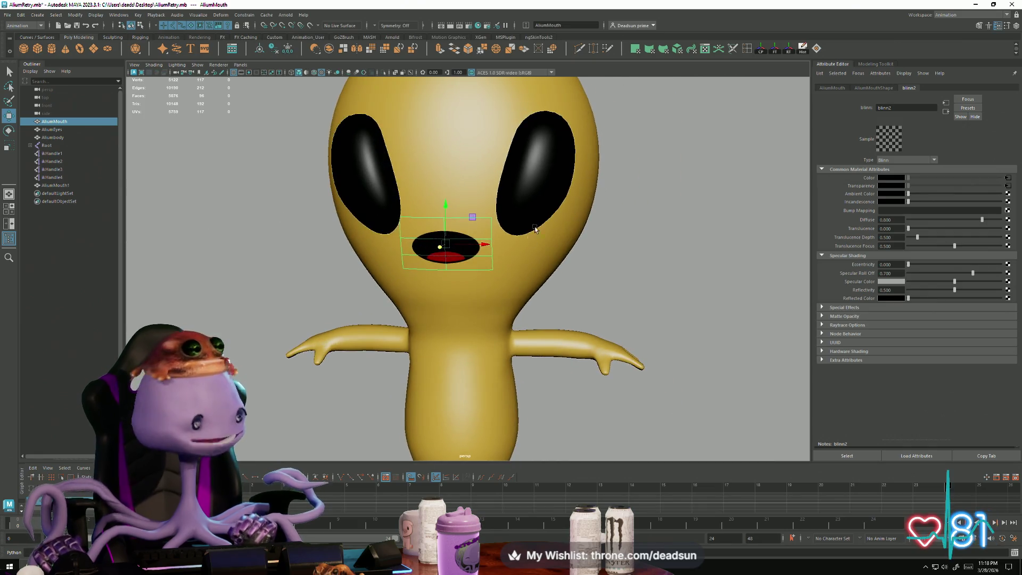
mouse_move(521, 298)
left_mouse_down("alt")
mouse_move(471, 305)
mouse_move(531, 296)
left_mouse_up("alt")
right_click_drag(532, 297, 477, 324, "alt")
left_click_drag(478, 323, 452, 317, "alt")
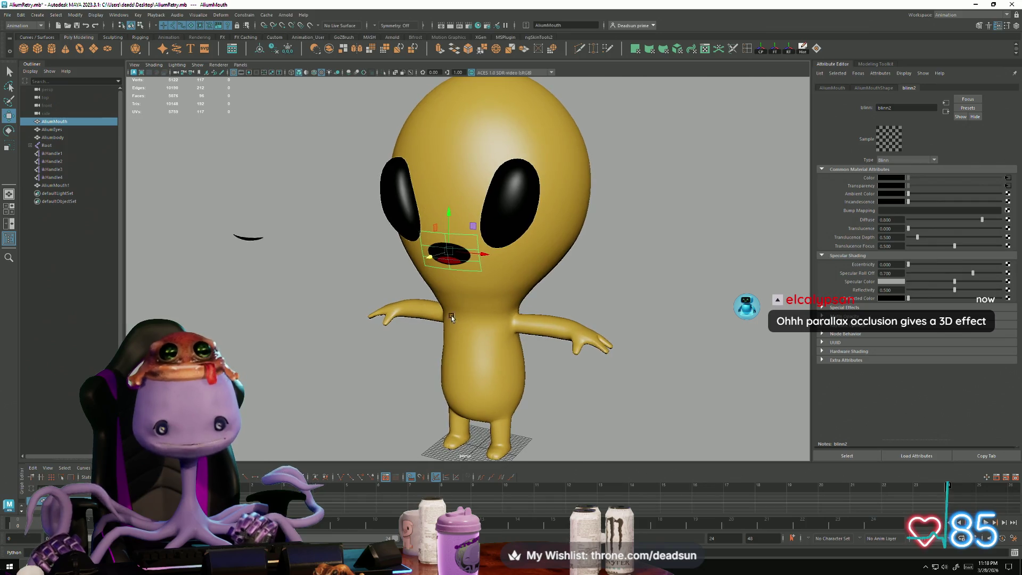
left_click_drag(375, 290, 384, 282, "alt")
right_click_drag(384, 282, 406, 247, "alt")
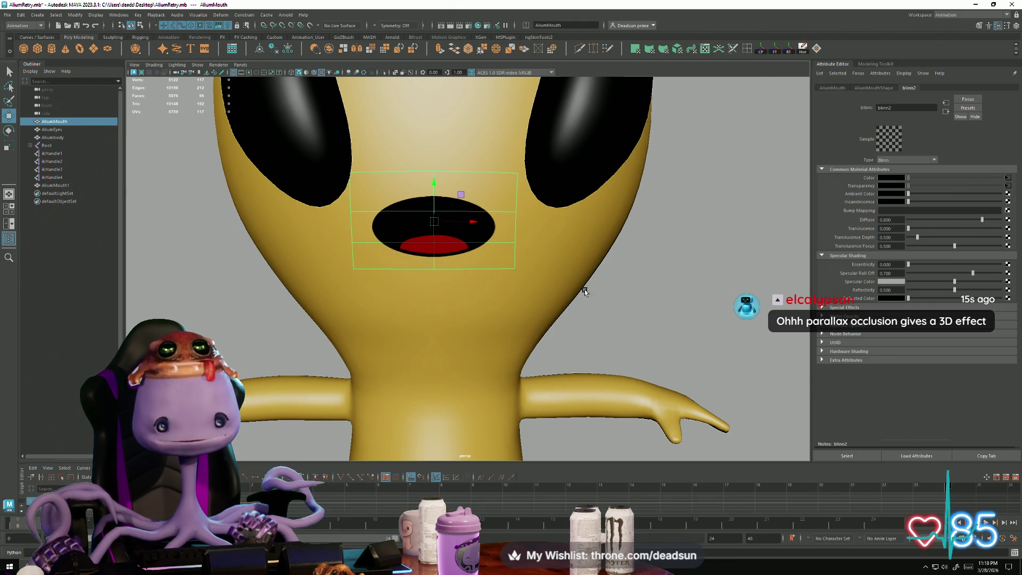
right_click_drag(585, 292, 390, 272, "alt")
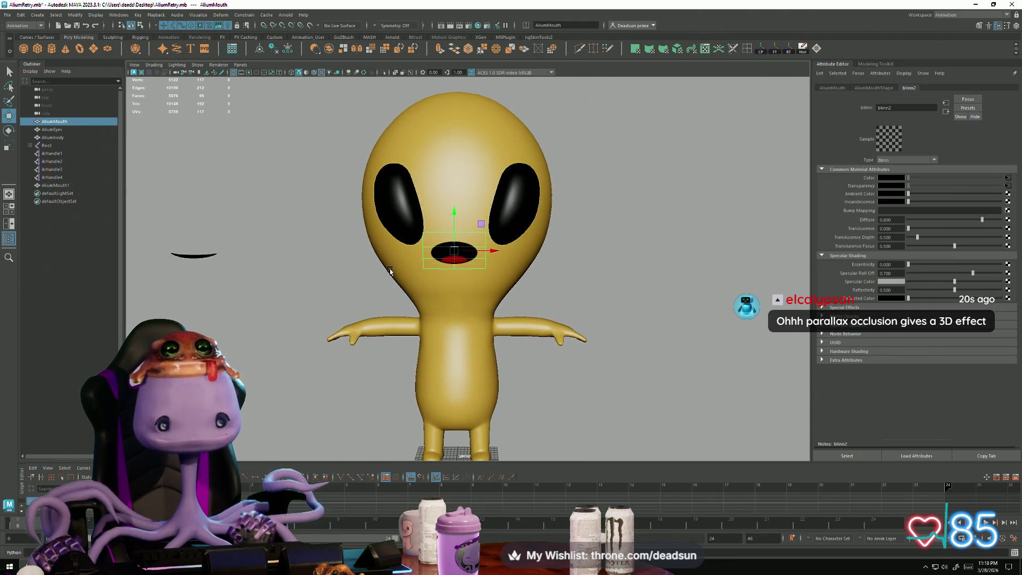
right_click_drag(442, 300, 583, 283, "alt")
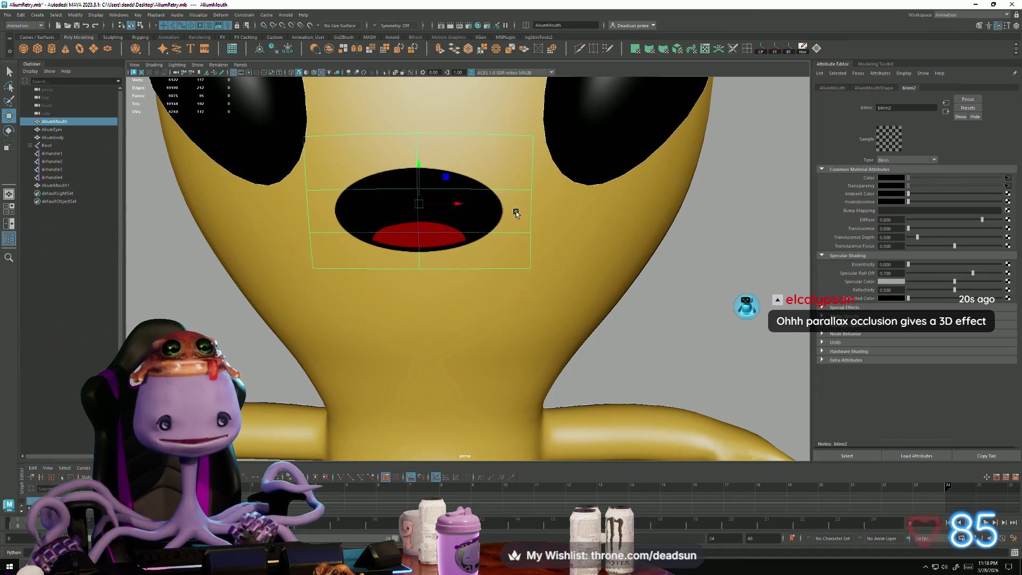
right_click_drag(515, 212, 495, 298, "alt")
mouse_move(495, 298)
left_mouse_down("alt")
mouse_move(493, 320)
mouse_move(469, 320)
left_mouse_up("alt")
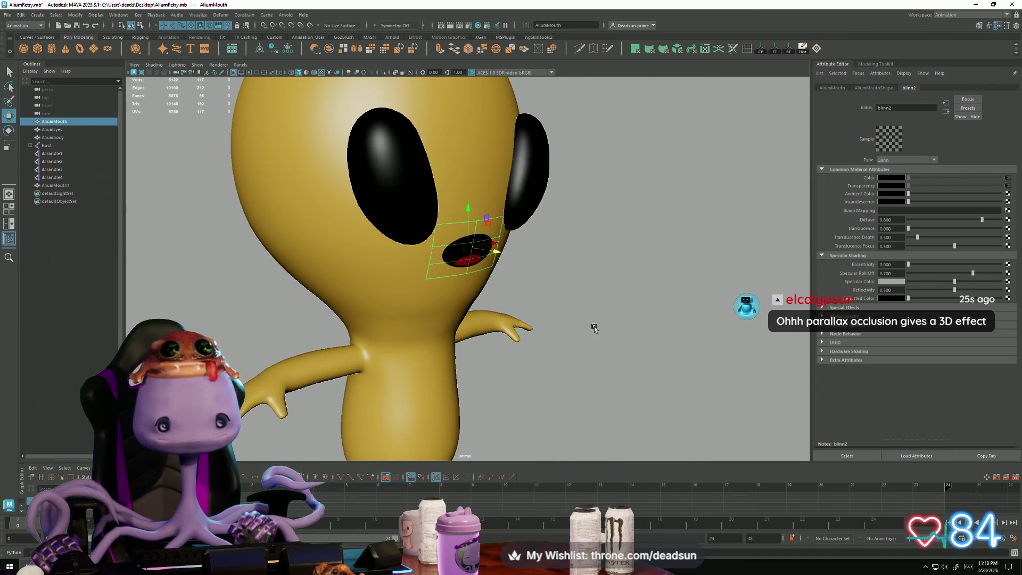
left_click(594, 327)
right_click_drag(594, 328, 503, 331, "alt")
mouse_move(502, 330)
left_mouse_down("alt")
mouse_move(550, 354)
mouse_move(483, 345)
left_mouse_up("alt")
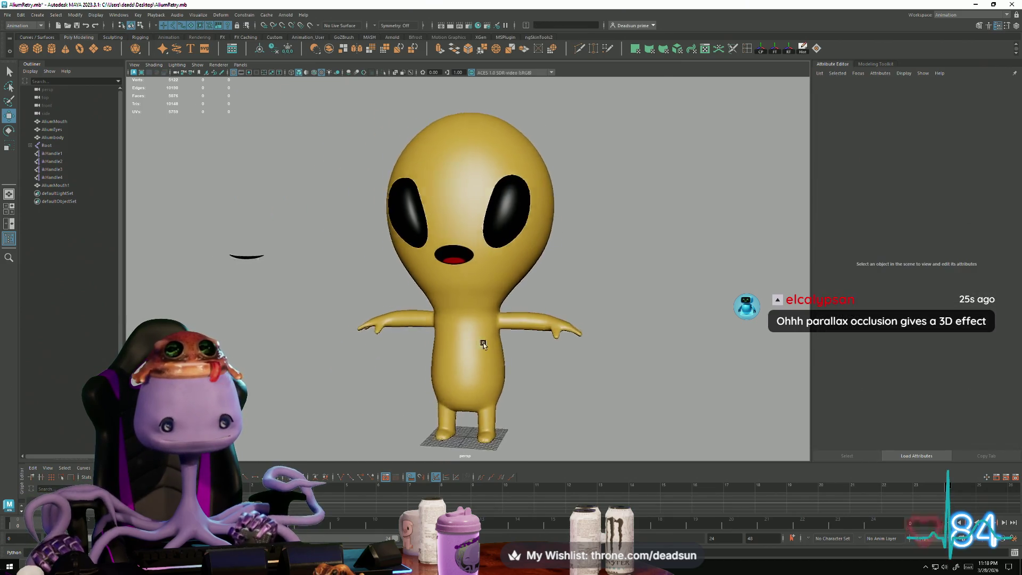
mouse_move(483, 345)
right_mouse_down("alt")
mouse_move(509, 372)
mouse_move(429, 359)
right_mouse_up("alt")
mouse_move(429, 358)
left_mouse_down("alt")
mouse_move(432, 346)
mouse_move(412, 340)
left_mouse_up("alt")
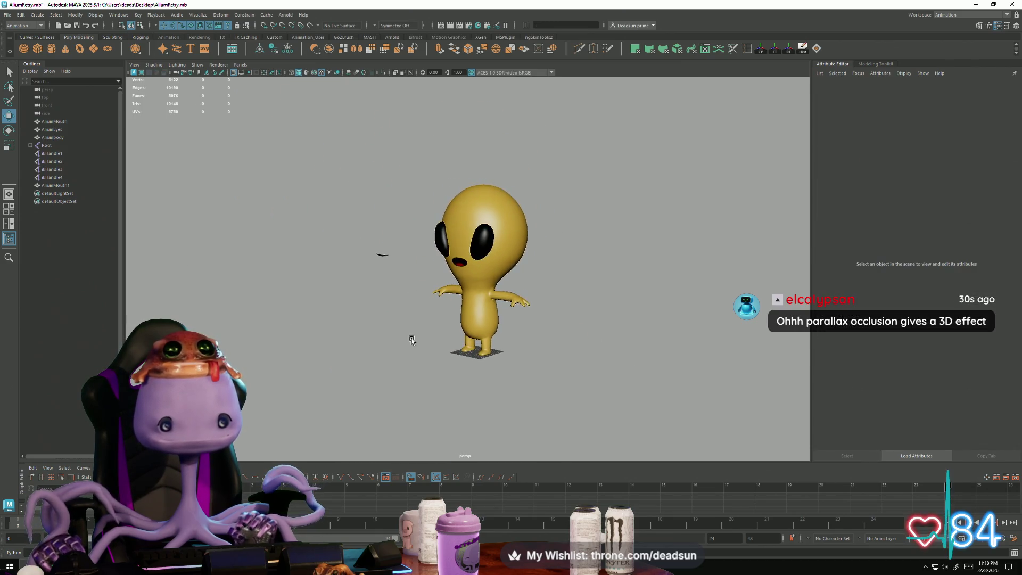
scroll(412, 339, "up", 5)
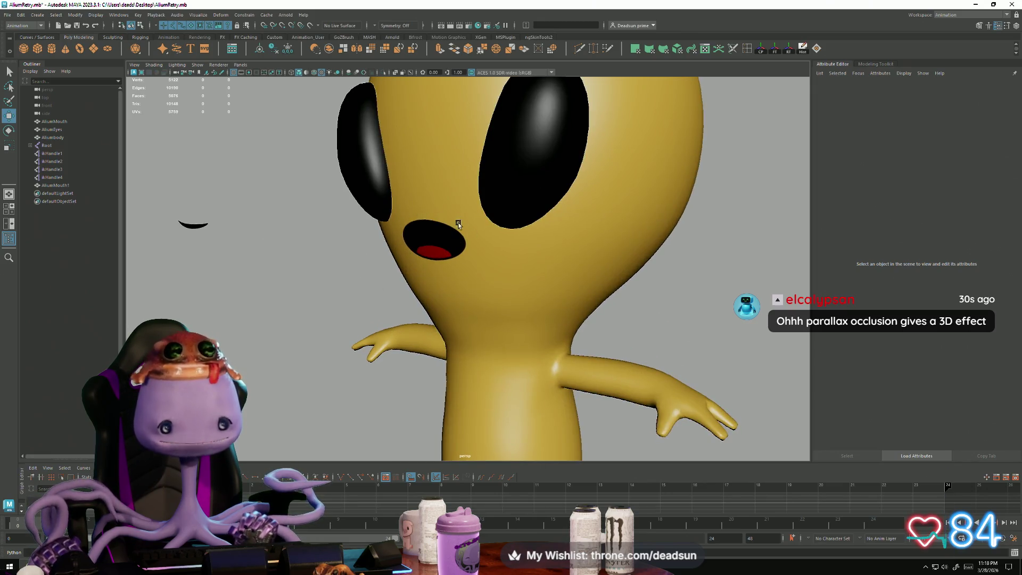
right_click_drag(477, 298, 406, 292, "alt")
mouse_move(406, 293)
left_mouse_down("alt")
mouse_move(490, 346)
mouse_move(414, 330)
mouse_move(418, 361)
left_mouse_up("alt")
scroll(500, 356, "up", 4)
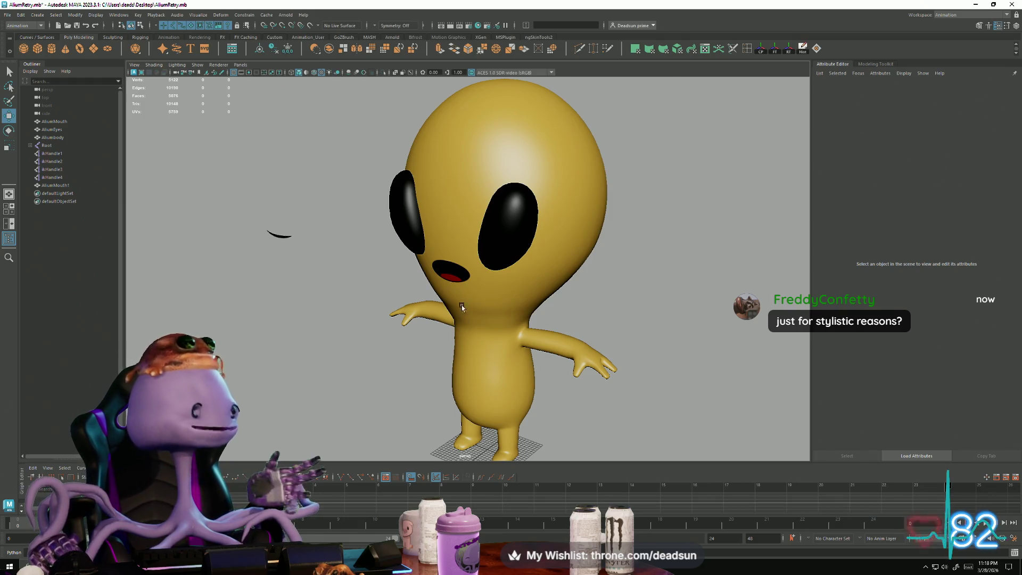
scroll(459, 294, "down", 3)
scroll(449, 364, "up", 5)
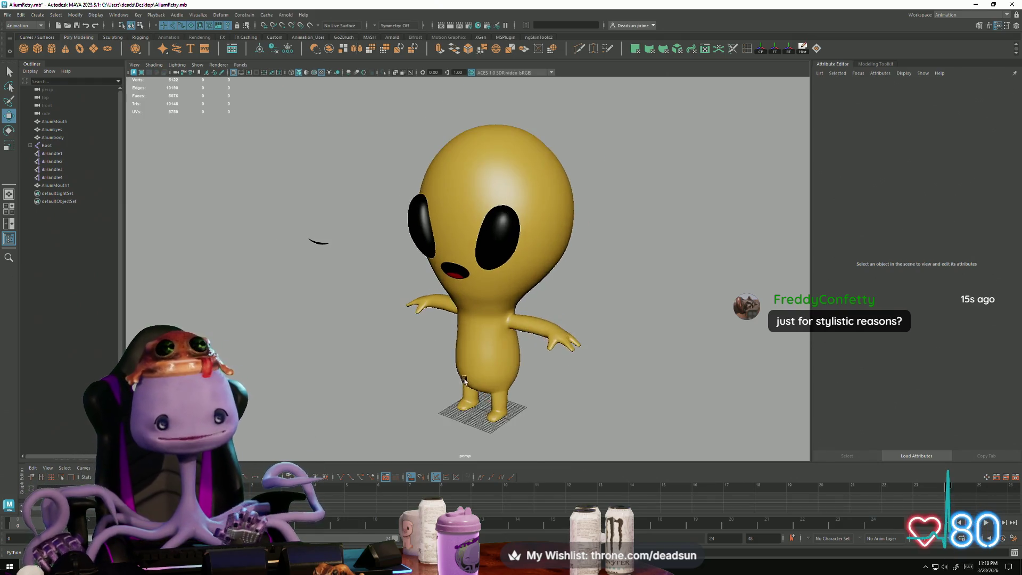
scroll(449, 364, "down", 5)
mouse_move(347, 297)
left_mouse_down("alt")
mouse_move(401, 326)
mouse_move(425, 312)
mouse_move(373, 312)
mouse_move(479, 360)
mouse_move(470, 390)
mouse_move(499, 382)
left_mouse_up("alt")
scroll(510, 371, "up", 3)
scroll(510, 371, "down", 3)
scroll(486, 378, "up", 6)
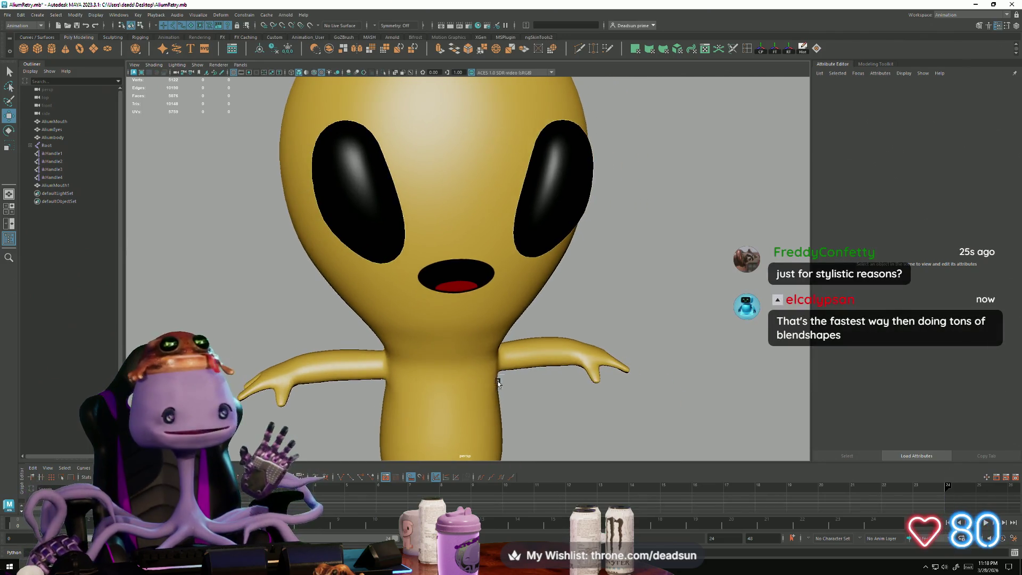
left_click(460, 287)
scroll(454, 304, "down", 5)
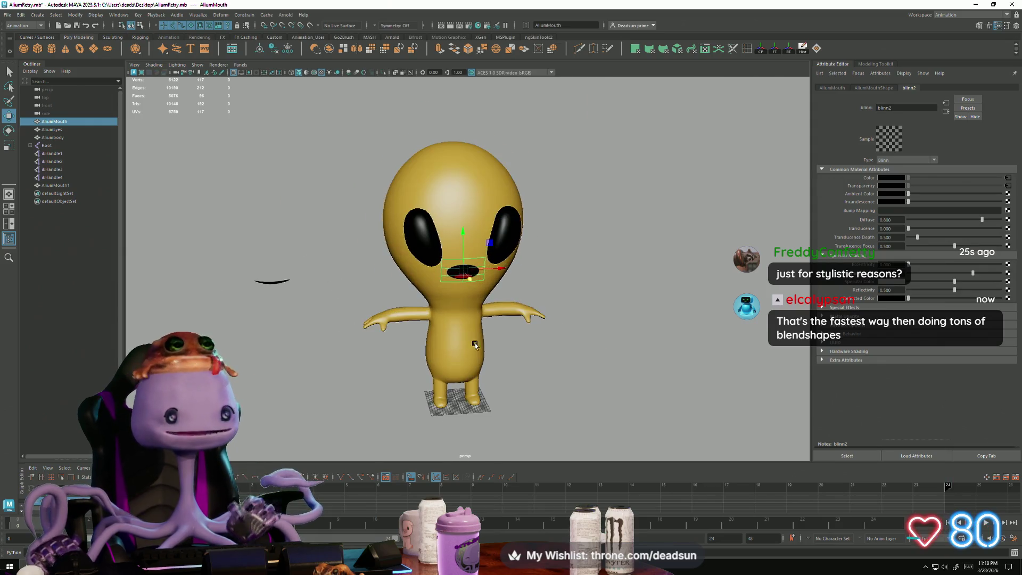
left_click_drag(536, 358, 581, 363, "alt")
right_click_drag(582, 362, 498, 318, "alt")
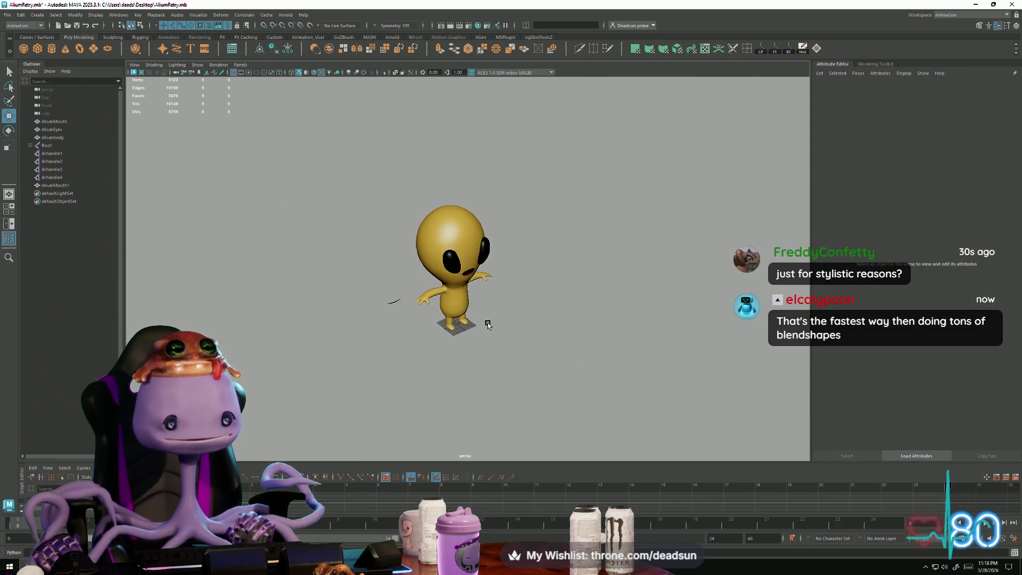
left_click_drag(488, 324, 457, 321, "alt")
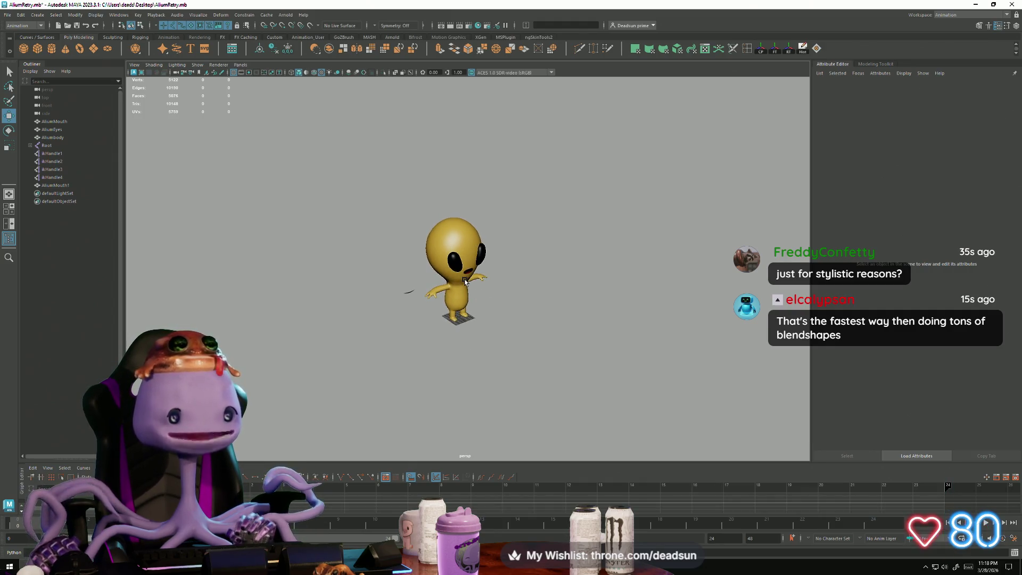
scroll(666, 402, "up", 10)
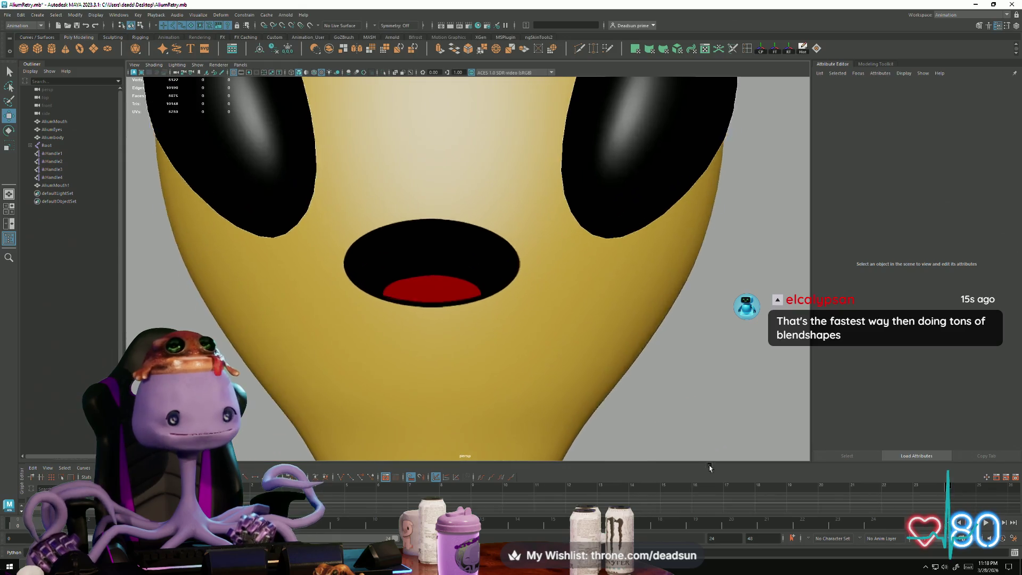
scroll(709, 458, "down", 10)
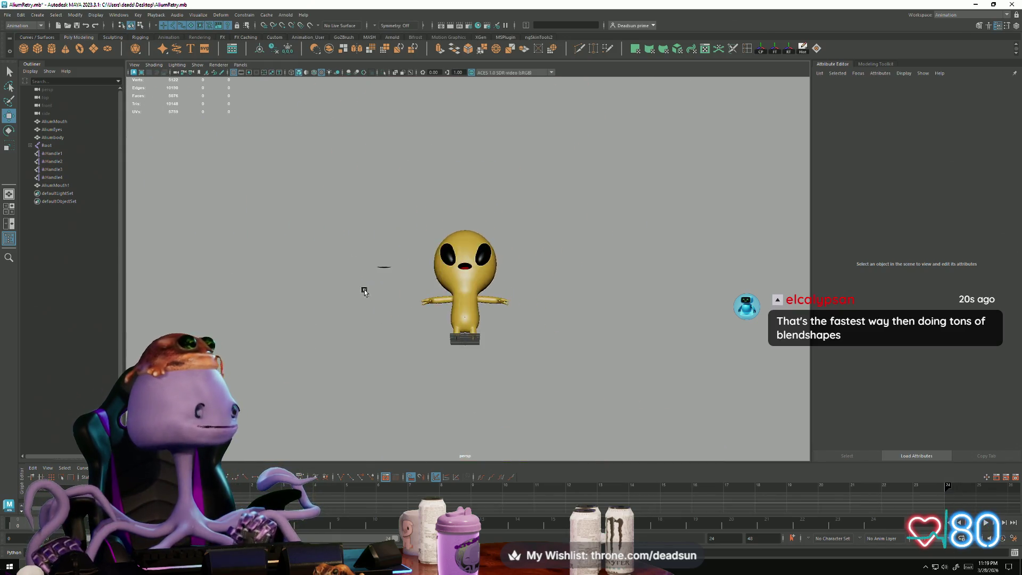
mouse_move(364, 290)
left_mouse_down("alt")
mouse_move(393, 314)
mouse_move(368, 316)
mouse_move(655, 322)
mouse_move(634, 369)
mouse_move(410, 340)
left_mouse_up("alt")
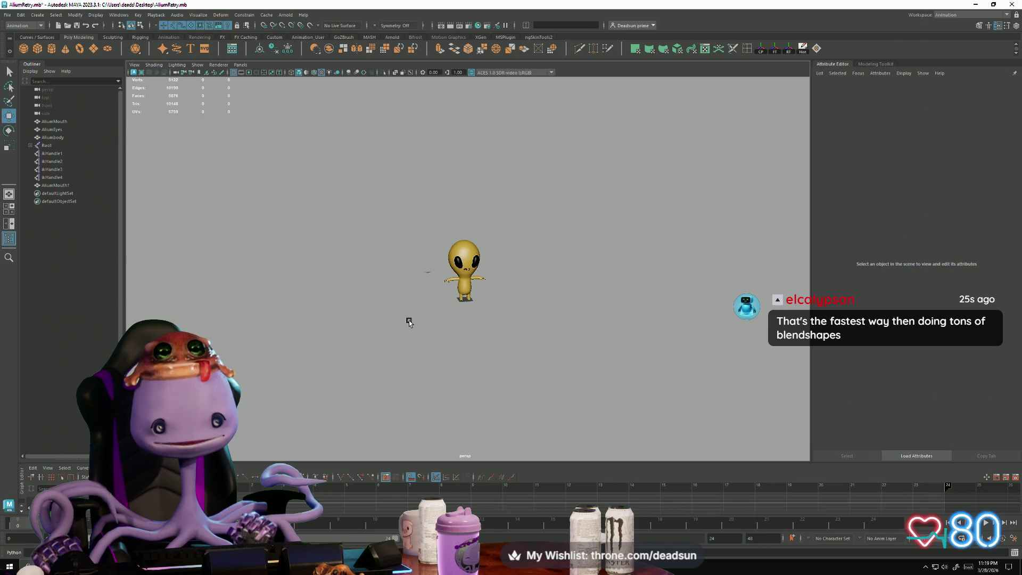
left_click_drag(409, 320, 418, 338, "alt")
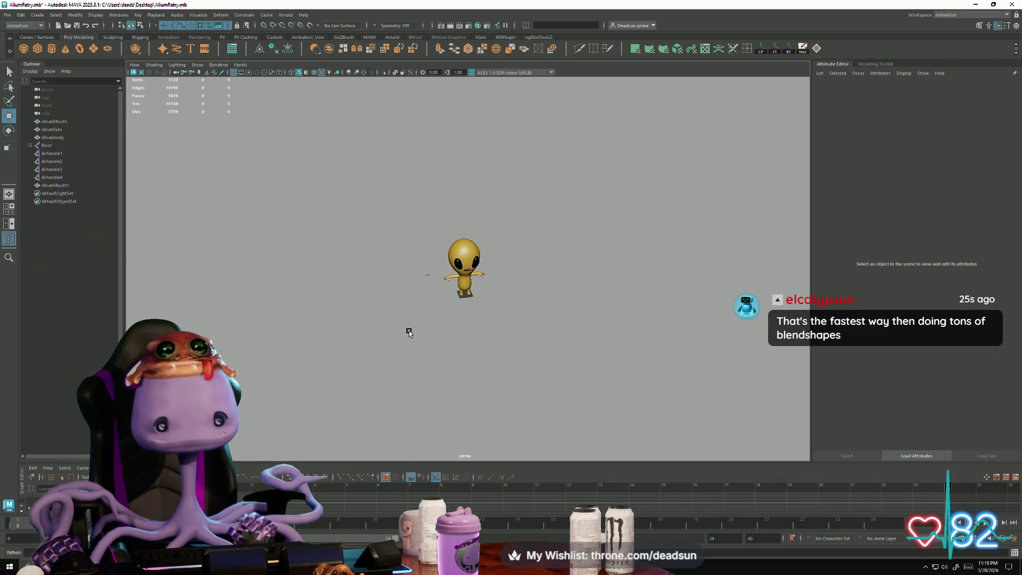
scroll(409, 331, "up", 10)
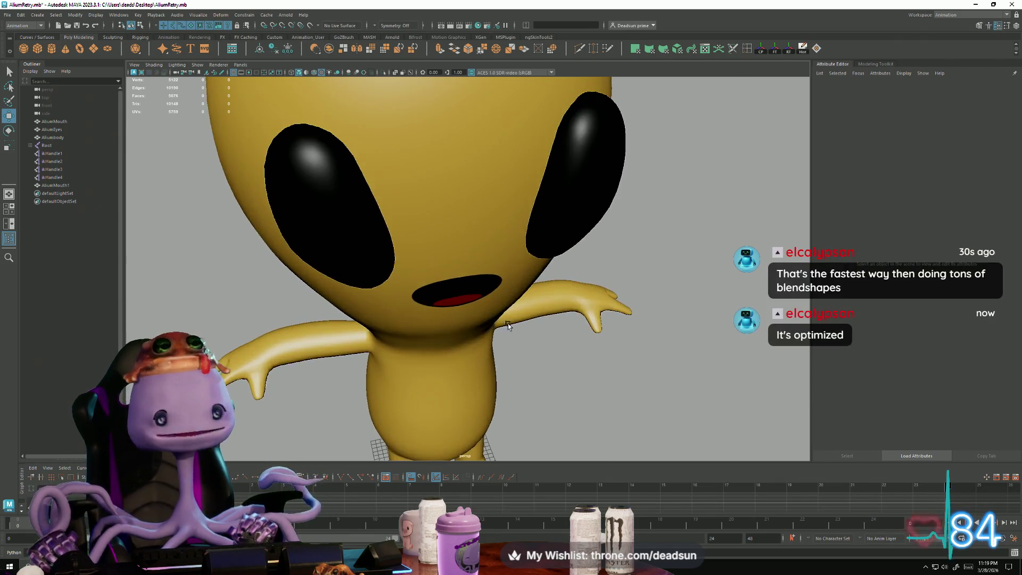
left_click(460, 303)
left_click_drag(460, 303, 481, 311, "alt")
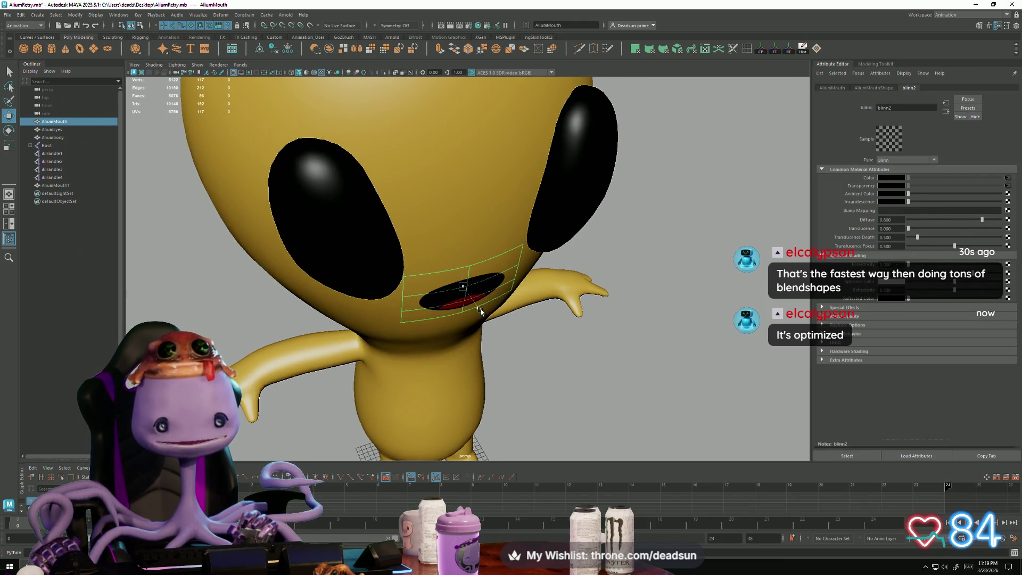
left_click(566, 362)
right_click_drag(566, 362, 293, 347, "alt")
mouse_move(292, 347)
left_mouse_down("alt")
mouse_move(548, 388)
mouse_move(434, 330)
mouse_move(333, 338)
mouse_move(421, 354)
left_mouse_up("alt")
mouse_move(395, 335)
right_mouse_down("alt")
mouse_move(456, 337)
mouse_move(520, 401)
mouse_move(438, 368)
mouse_move(420, 334)
mouse_move(433, 342)
right_mouse_up("alt")
left_click_drag(432, 343, 448, 263, "alt")
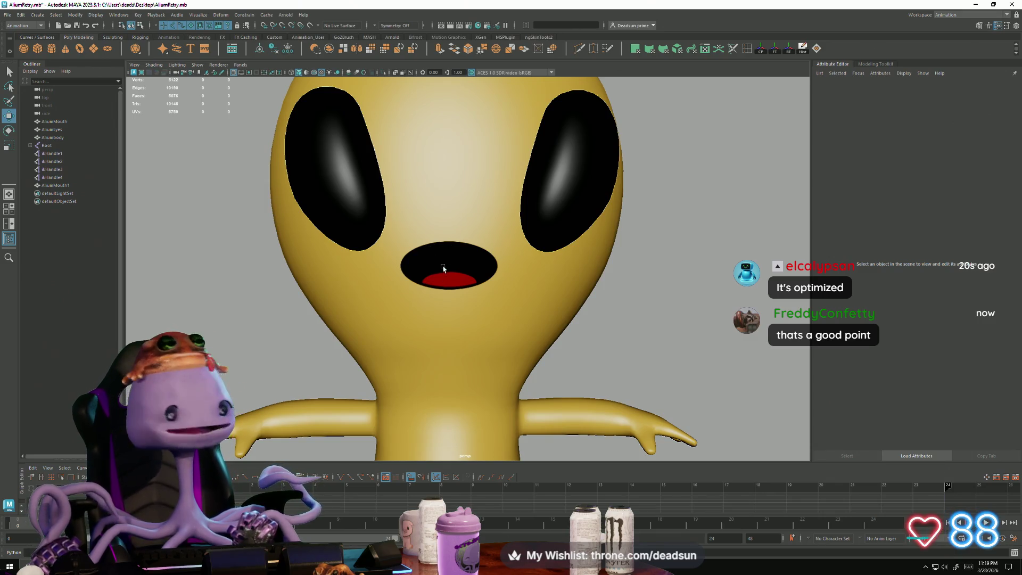
Select the mouth, switch to rotate mode, and zoom in on the alien's head.
left_click(460, 278)
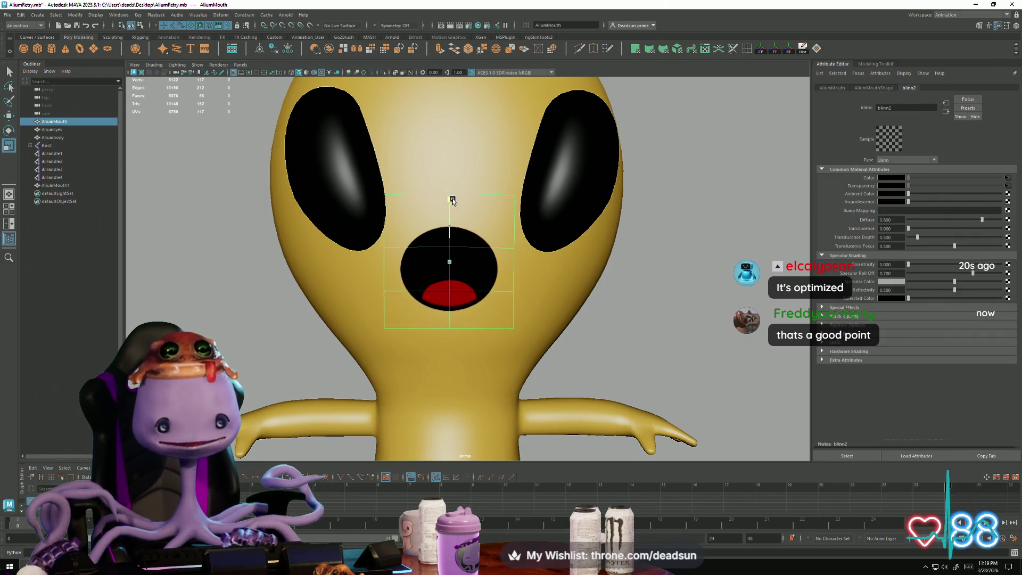
right_click_drag(456, 196, 458, 224, "alt")
mouse_move(458, 224)
left_mouse_down("alt")
mouse_move(503, 361)
mouse_move(466, 429)
mouse_move(369, 358)
mouse_move(435, 357)
left_mouse_up("alt")
left_click(459, 260)
key("e")
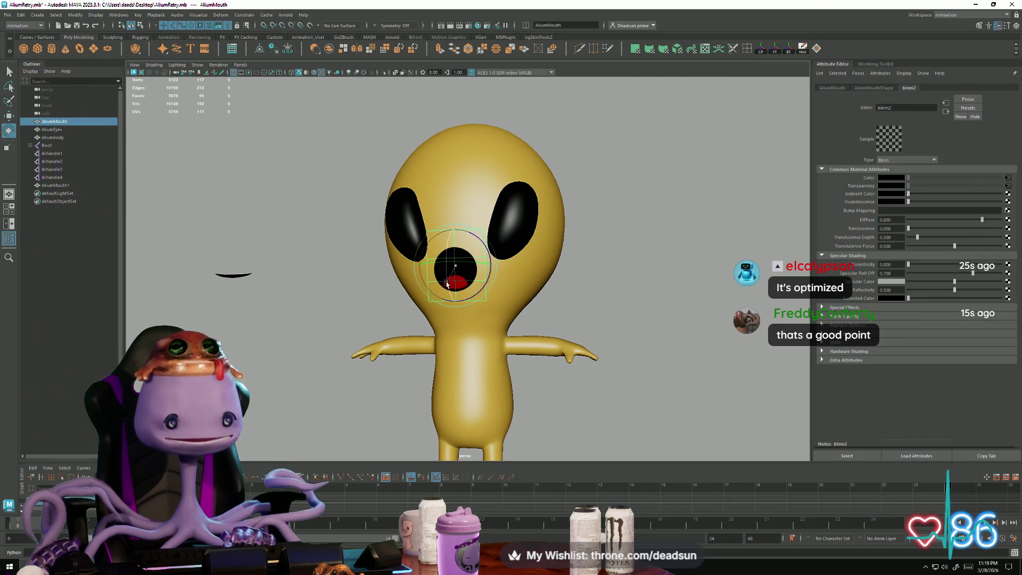
left_click(383, 319)
scroll(353, 334, "down", 3)
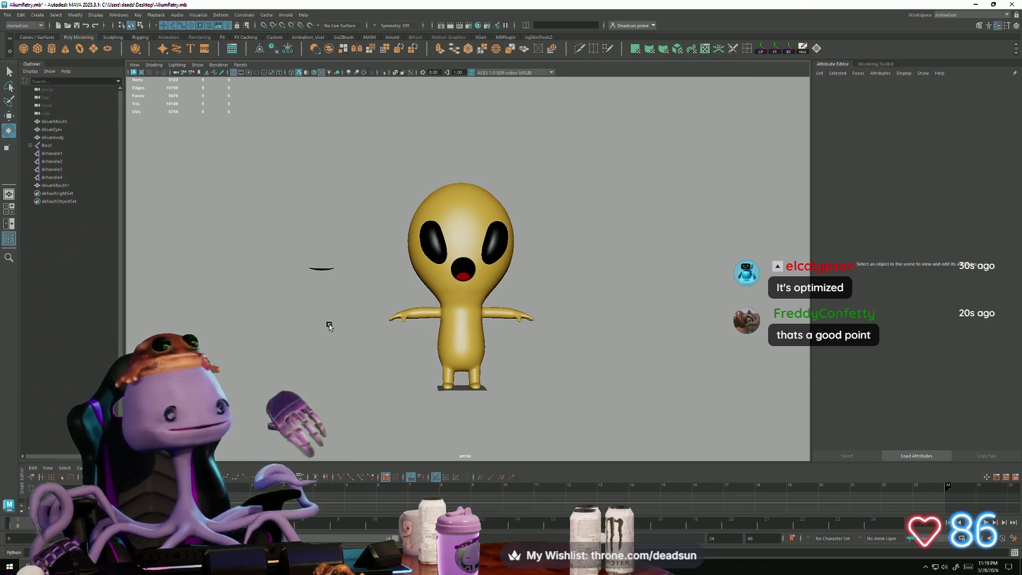
mouse_move(330, 326)
left_mouse_down("alt")
mouse_move(357, 316)
mouse_move(294, 336)
mouse_move(270, 322)
mouse_move(351, 337)
left_mouse_up("alt")
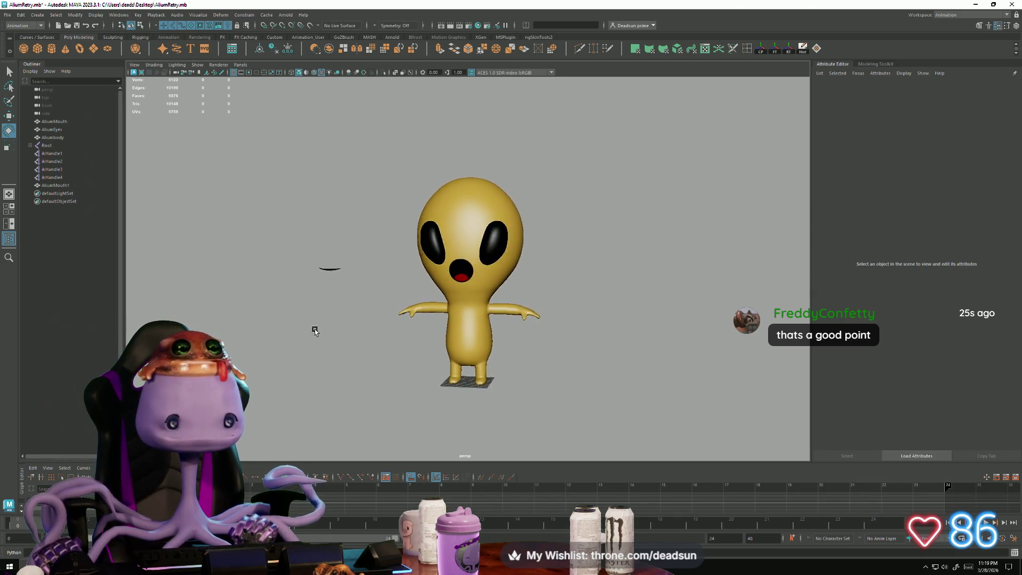
mouse_move(307, 328)
right_mouse_down("alt")
mouse_move(692, 415)
mouse_move(533, 355)
right_mouse_up("alt")
Scale the mouth up, undo back to its original size, and search Windows for 'ly'.
left_click(449, 276)
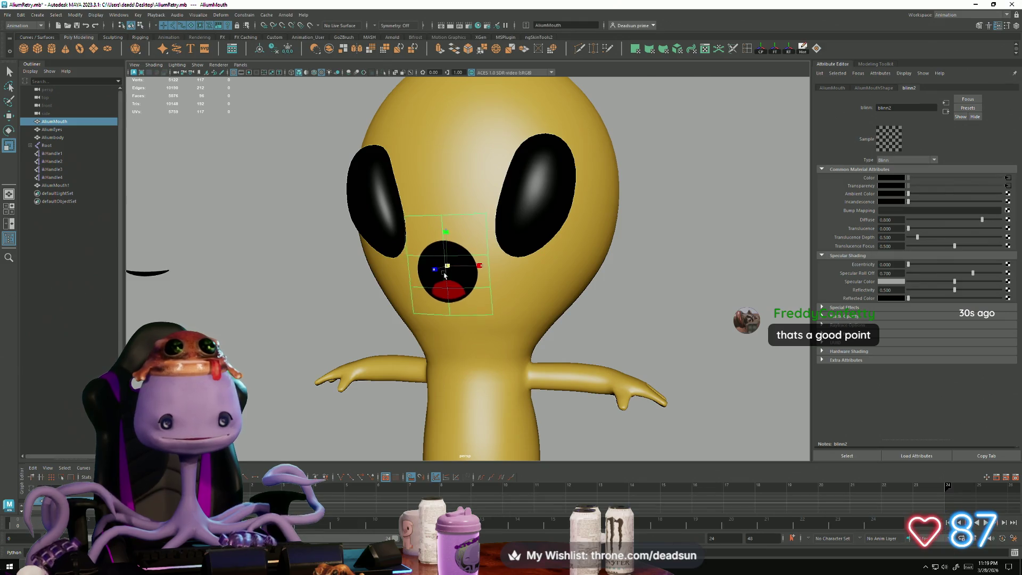
left_click_drag(423, 296, 435, 300)
key("ctrl+z")
key("ctrl+z")
key("ctrl+z")
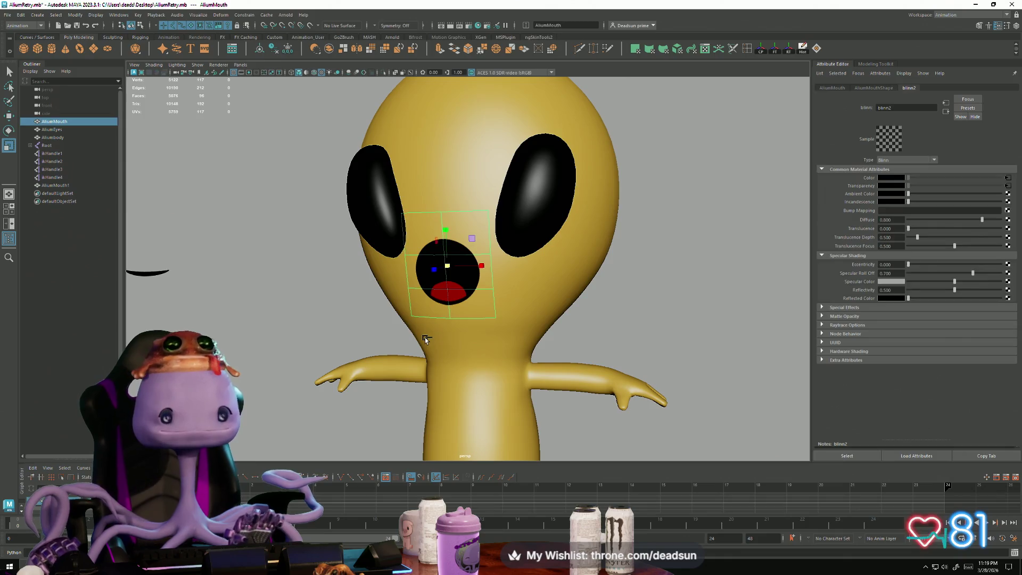
key("ctrl+z")
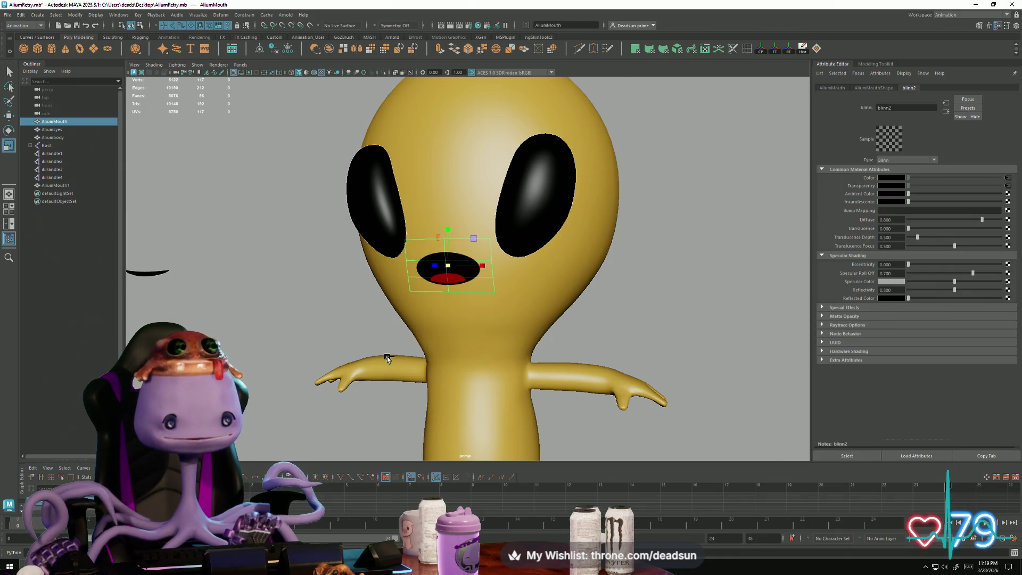
key("super")
type("l")
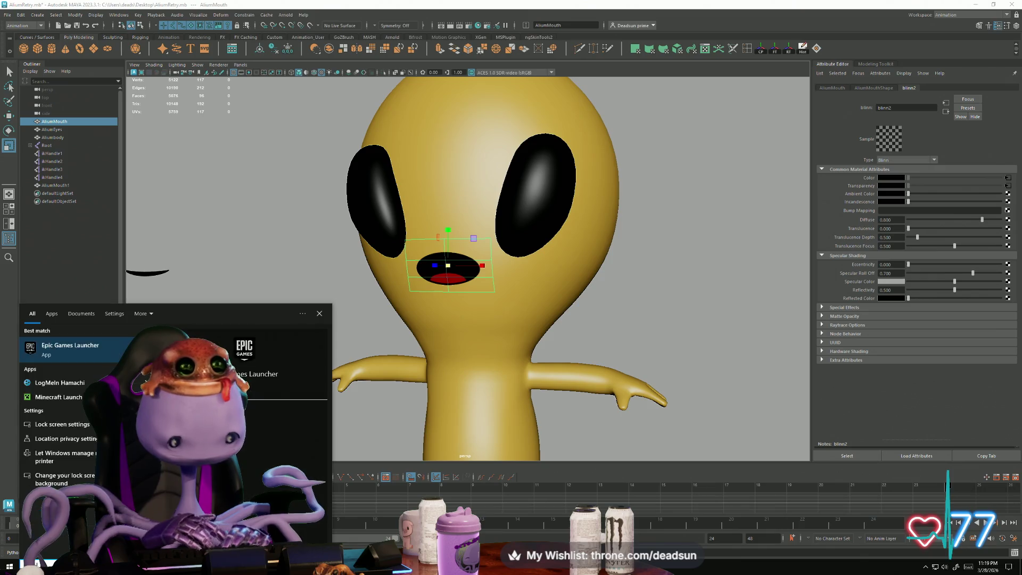
type("y")
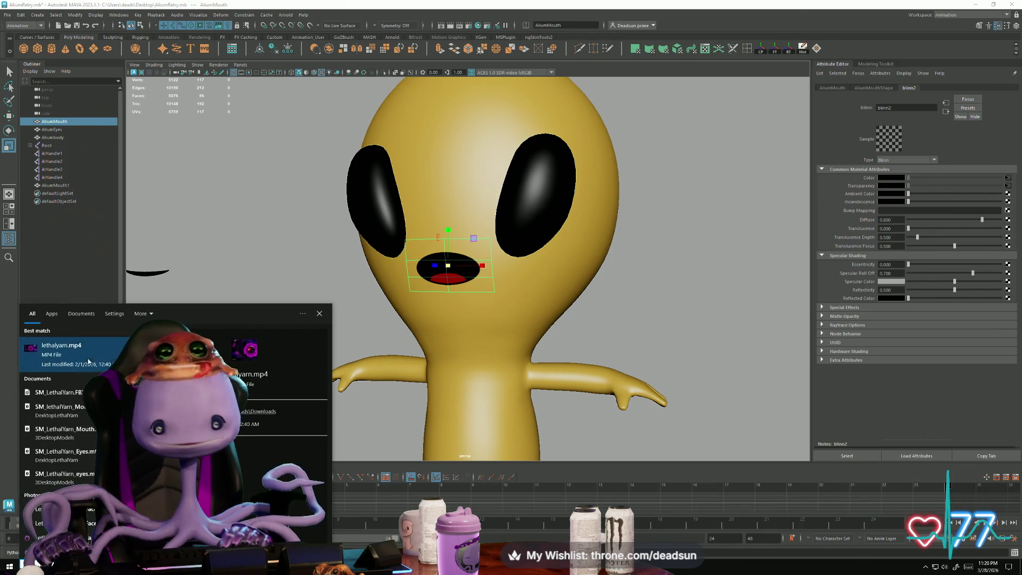
Play lethalyarn.mp4 from the search results and maximize the video player.
key("Escape")
left_click(79, 347)
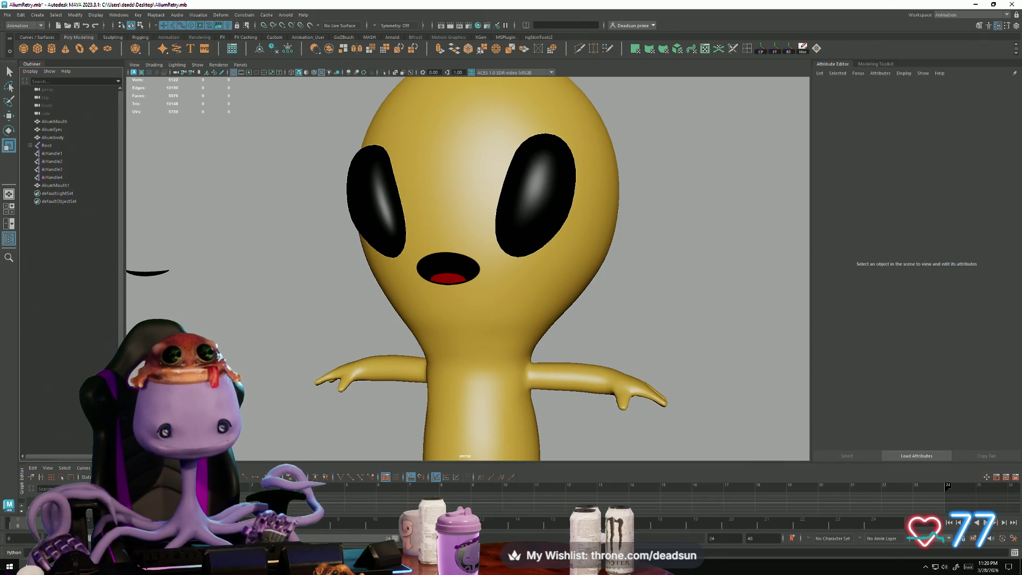
key("alt+Tab")
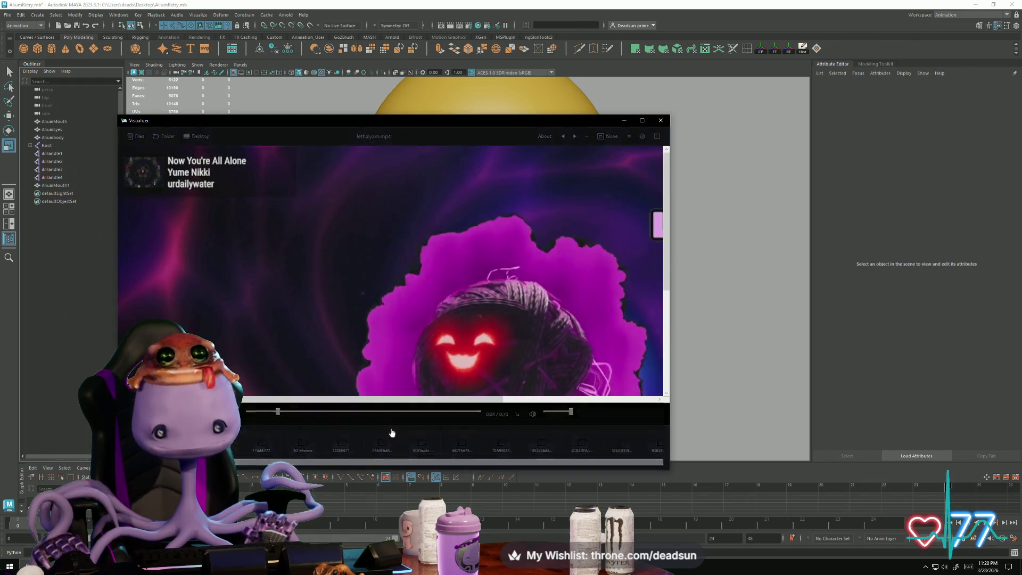
left_click(643, 121)
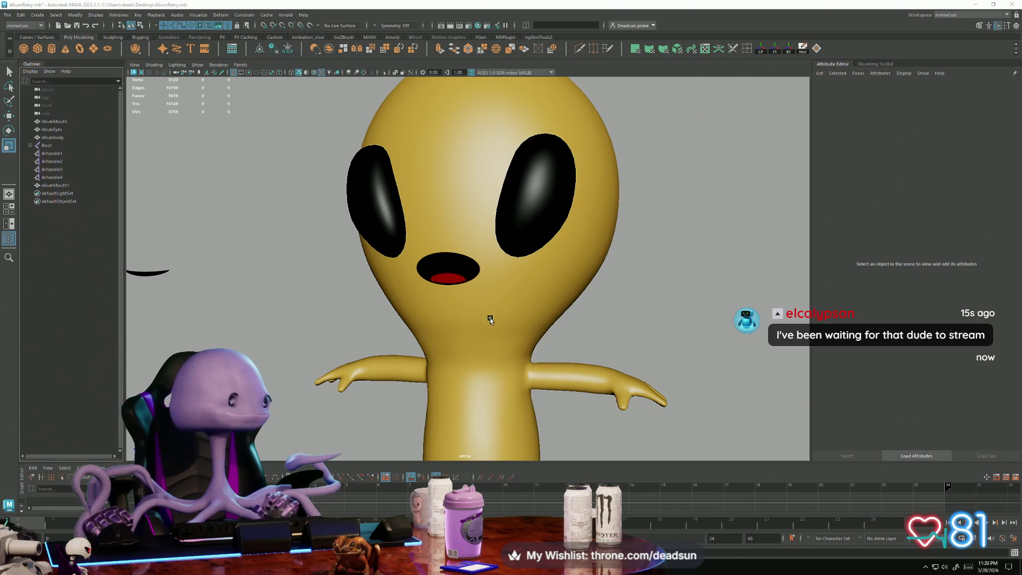
Select and deselect the mouth, reframe the whole alien, and open the viewport Shading menu.
left_click(458, 272)
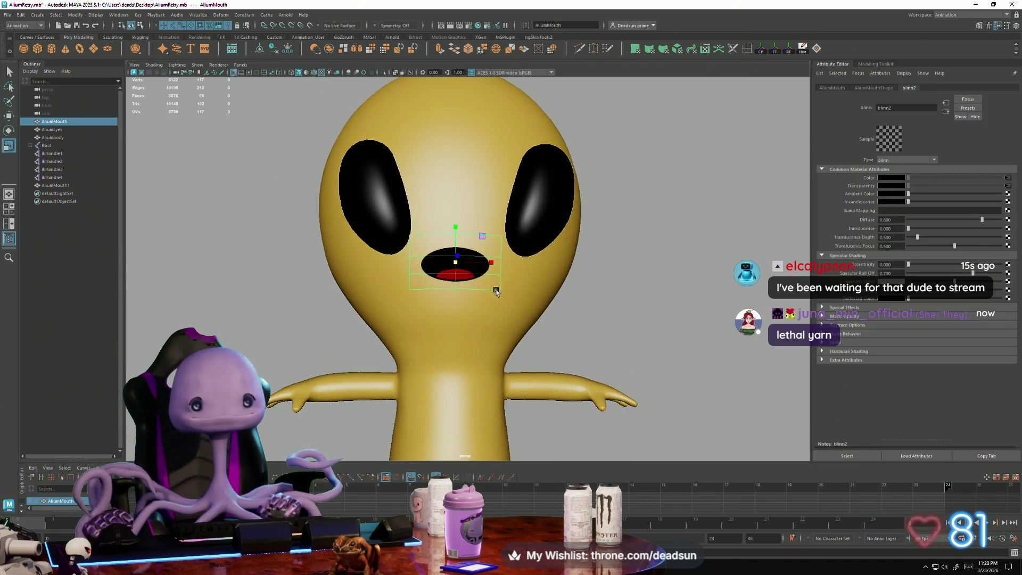
mouse_move(496, 292)
left_mouse_down("alt")
mouse_move(410, 267)
mouse_move(354, 358)
mouse_move(373, 343)
mouse_move(540, 347)
mouse_move(468, 320)
mouse_move(371, 382)
mouse_move(393, 268)
mouse_move(408, 301)
mouse_move(366, 335)
mouse_move(381, 319)
mouse_move(407, 347)
left_mouse_up("alt")
left_click(354, 358)
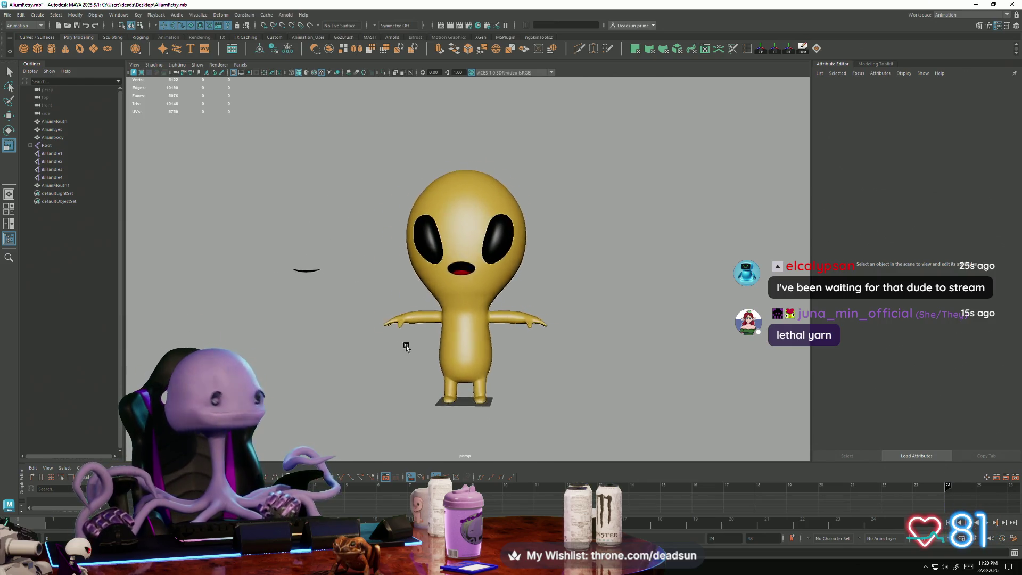
mouse_move(406, 347)
right_mouse_down("alt")
mouse_move(510, 320)
mouse_move(517, 330)
right_mouse_up("alt")
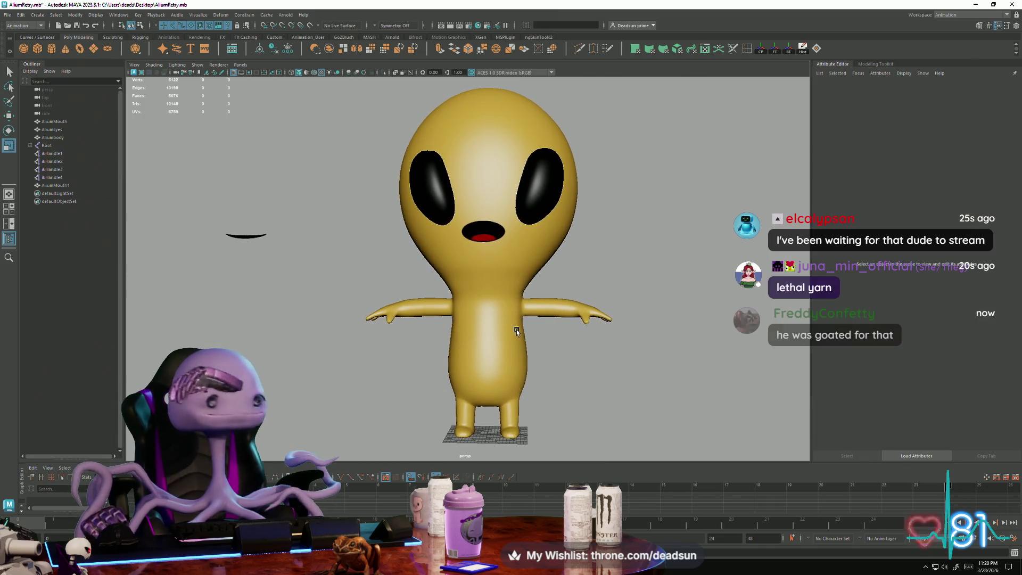
middle_click_drag(516, 330, 508, 324, "alt")
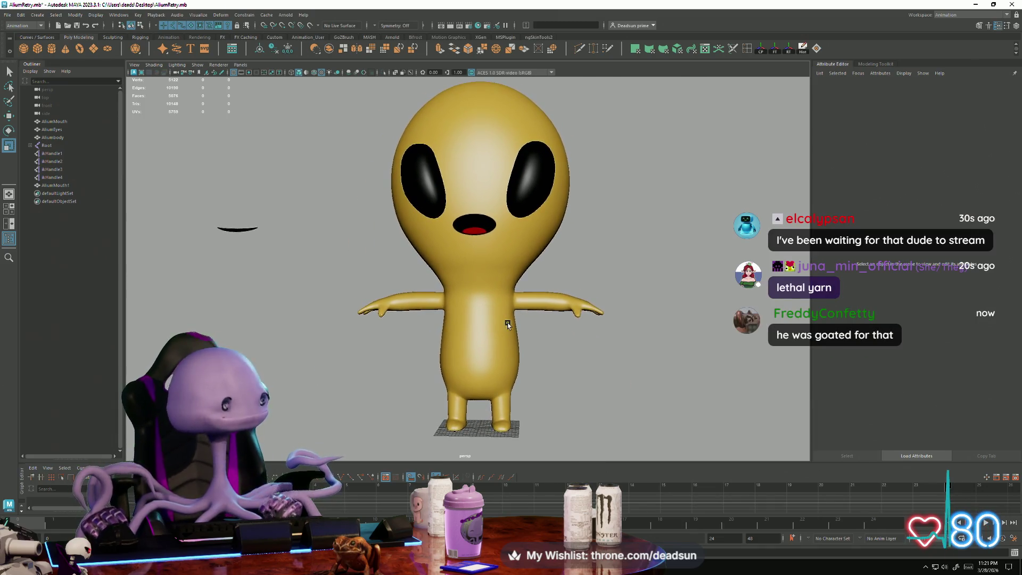
scroll(507, 323, "up", 3)
scroll(505, 323, "down", 2)
mouse_move(435, 311)
right_mouse_down("alt")
mouse_move(415, 326)
mouse_move(289, 191)
right_mouse_up("alt")
left_click(153, 65)
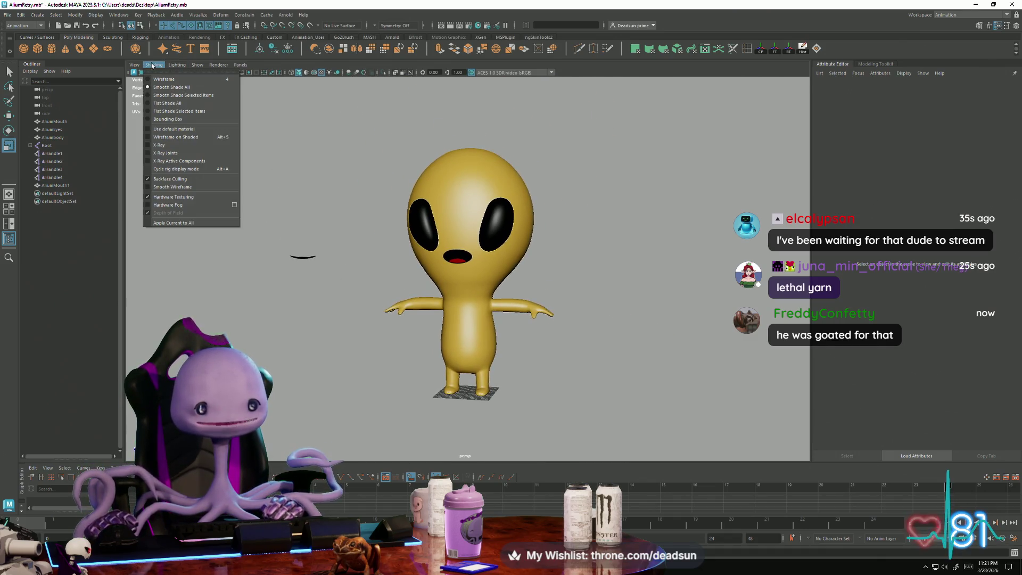
Turn on X-ray shading to reveal the skeleton and view the alien from below.
left_click(159, 145)
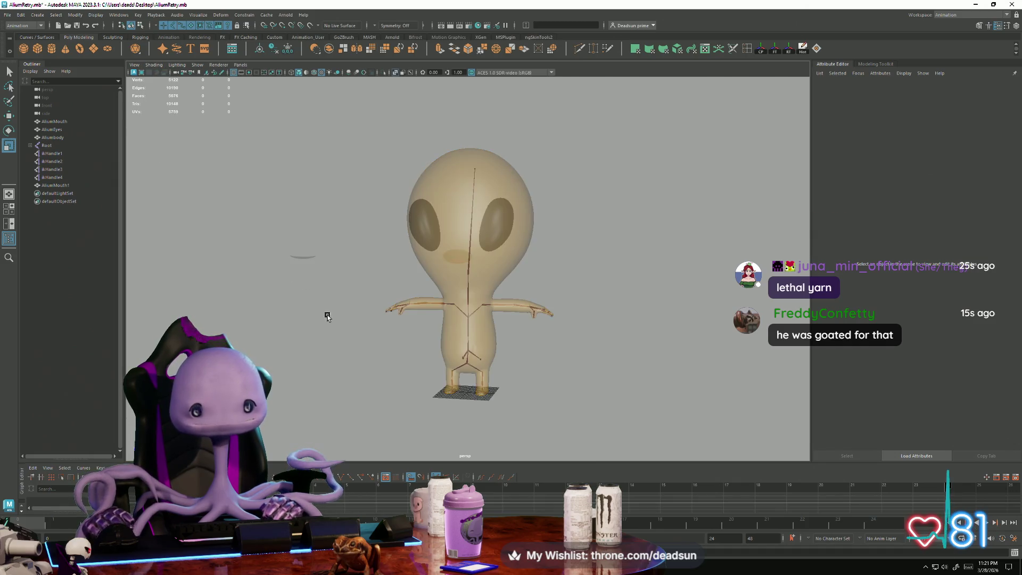
left_click_drag(323, 315, 252, 317, "alt")
right_click_drag(252, 317, 407, 221, "alt")
mouse_move(406, 222)
left_mouse_down("alt")
mouse_move(457, 230)
mouse_move(468, 255)
mouse_move(467, 356)
mouse_move(474, 340)
mouse_move(454, 335)
mouse_move(515, 289)
left_mouse_up("alt")
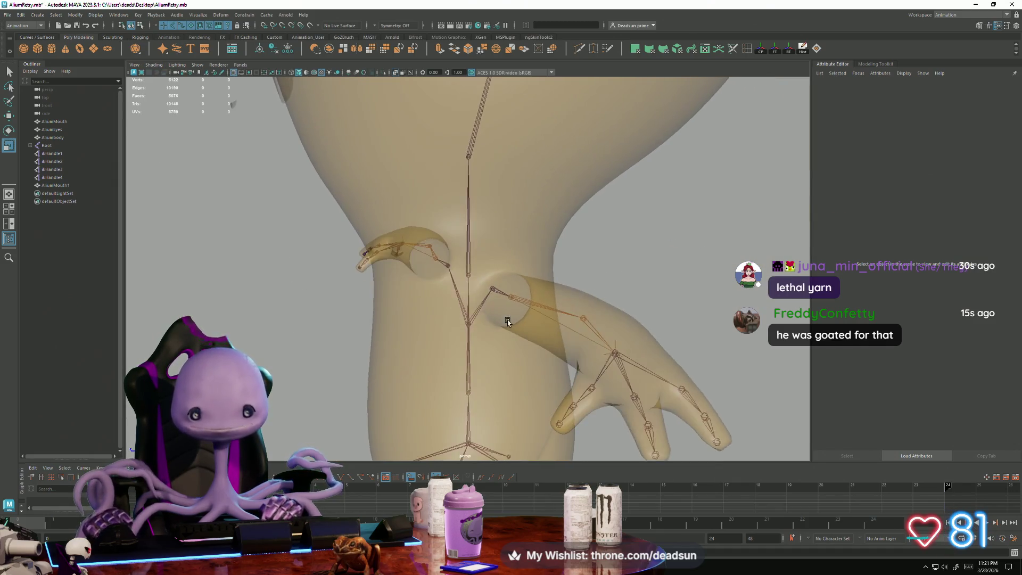
Select ikHandle1 at the wrist and drag the hand down and inward toward the body.
left_click(511, 296)
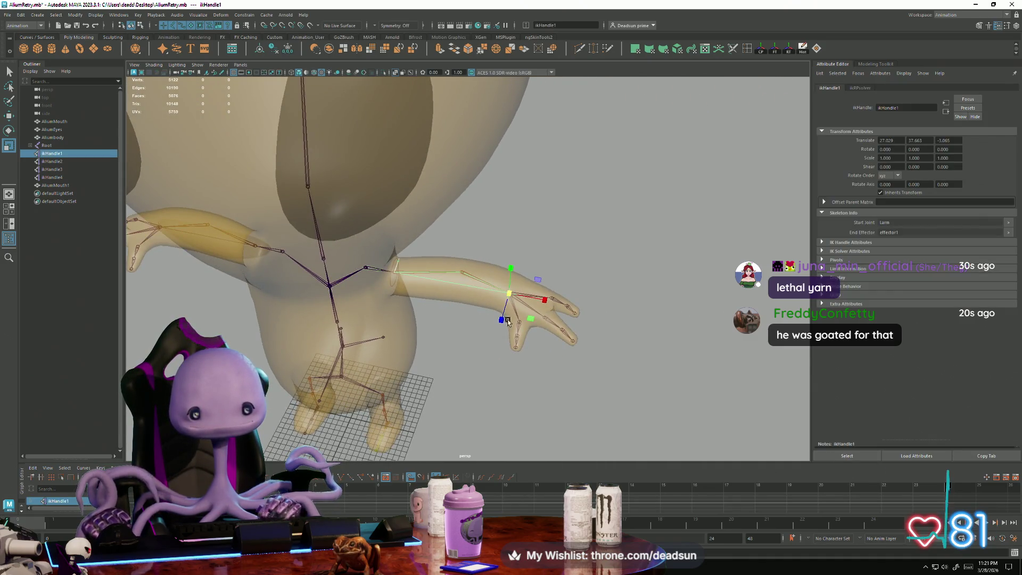
left_click(574, 274)
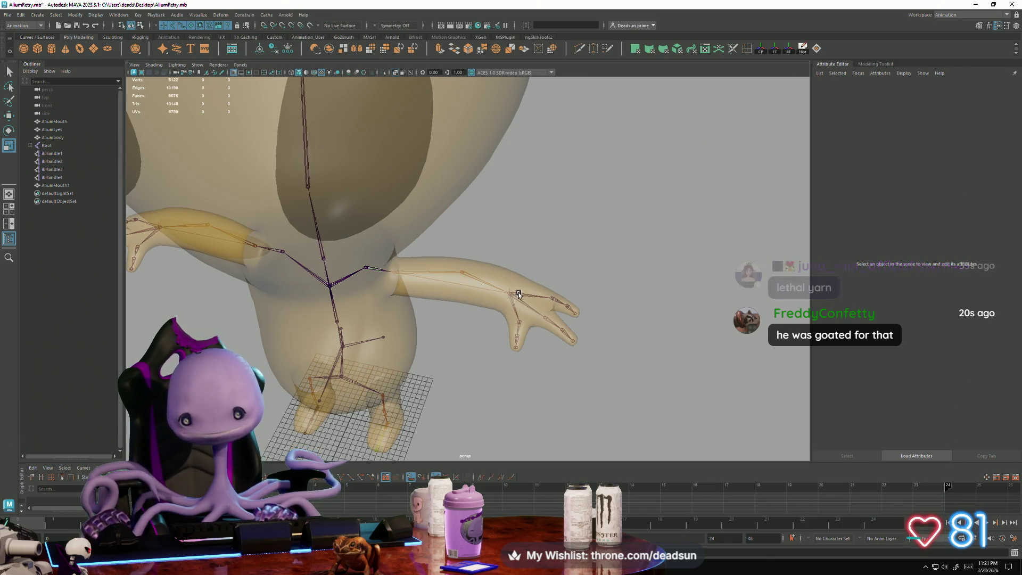
left_click(513, 294)
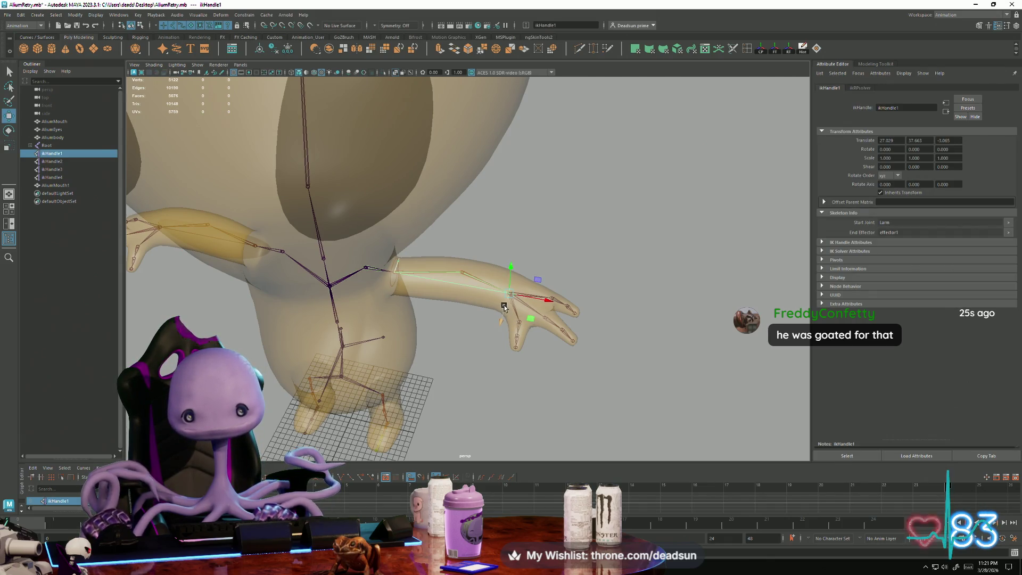
mouse_move(505, 307)
left_mouse_down()
mouse_move(442, 353)
mouse_move(402, 360)
mouse_move(426, 330)
left_mouse_up()
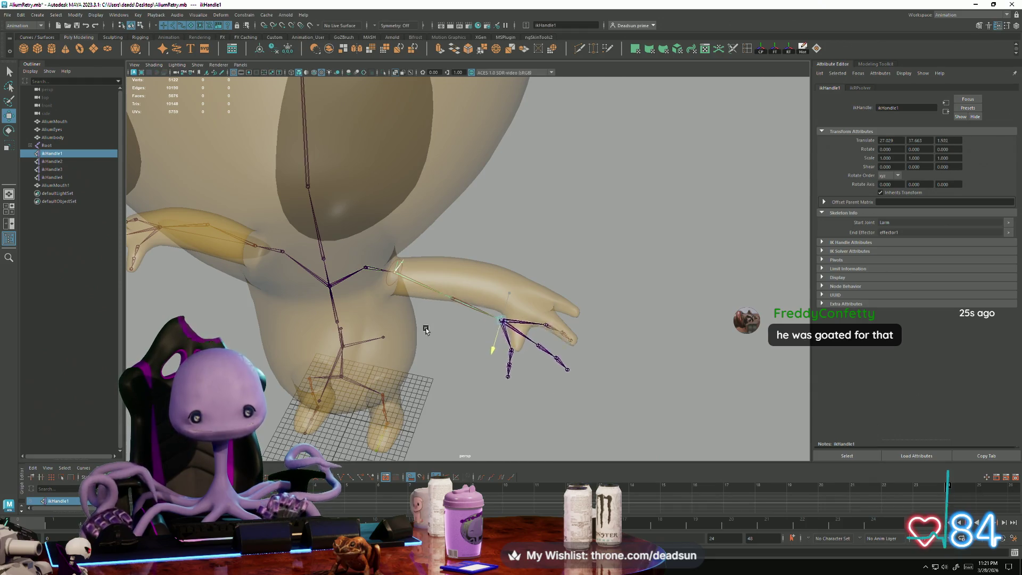
mouse_move(502, 320)
left_mouse_down()
mouse_move(472, 333)
mouse_move(434, 317)
mouse_move(483, 235)
mouse_move(408, 309)
mouse_move(497, 295)
mouse_move(519, 269)
mouse_move(405, 234)
mouse_move(383, 249)
mouse_move(407, 226)
mouse_move(473, 234)
mouse_move(524, 224)
left_mouse_up()
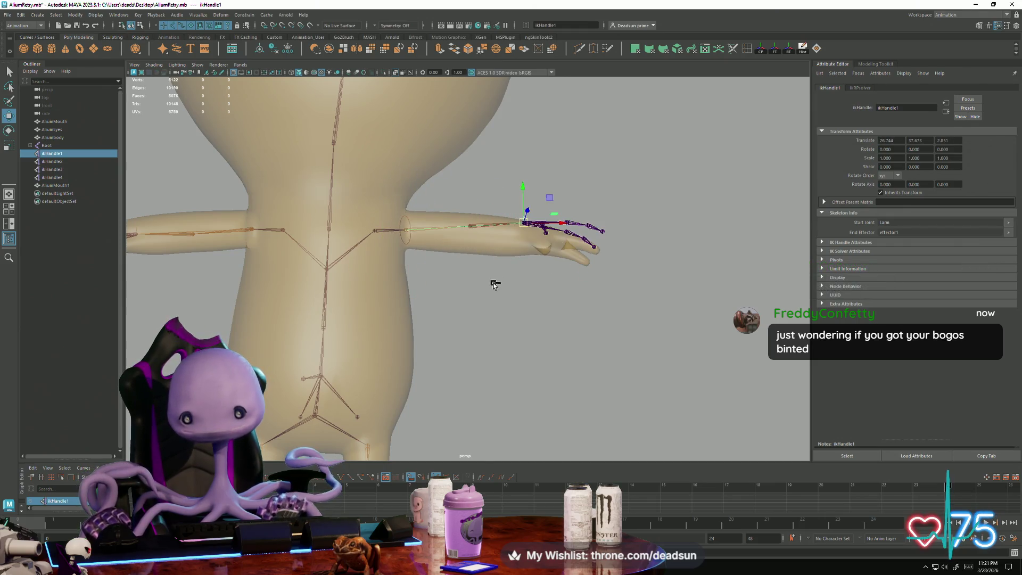
middle_click_drag(522, 291, 554, 274)
mouse_move(554, 273)
left_mouse_down("alt")
mouse_move(489, 296)
mouse_move(436, 290)
mouse_move(429, 340)
mouse_move(570, 352)
left_mouse_up("alt")
Deselect the IK handle and reframe the whole alien from the front.
left_click(427, 301)
scroll(427, 301, "down", 3)
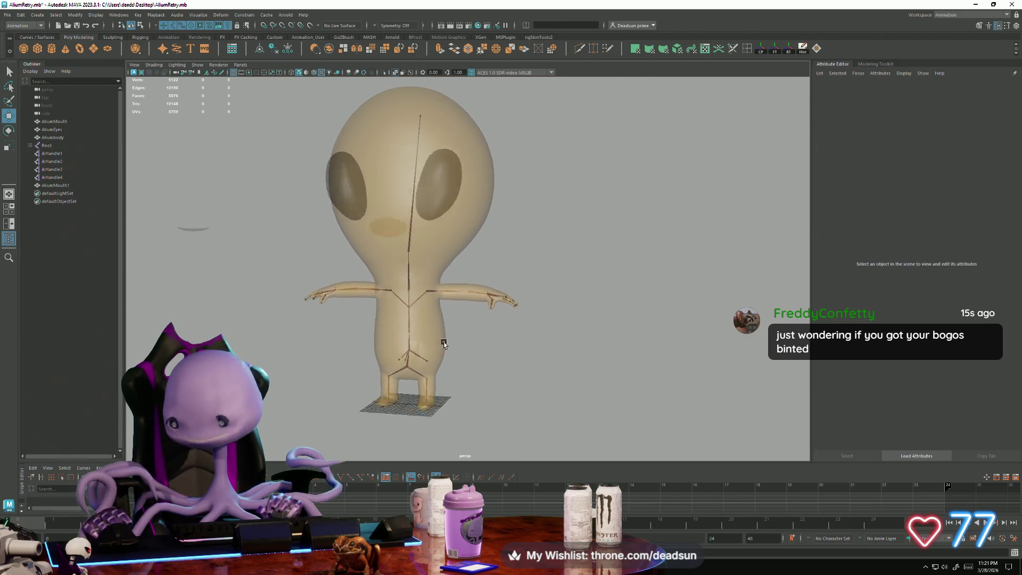
mouse_move(439, 333)
left_mouse_down("alt")
mouse_move(463, 349)
mouse_move(433, 346)
mouse_move(456, 349)
left_mouse_up("alt")
right_click_drag(457, 349, 392, 327, "alt")
middle_click_drag(392, 326, 488, 356, "alt")
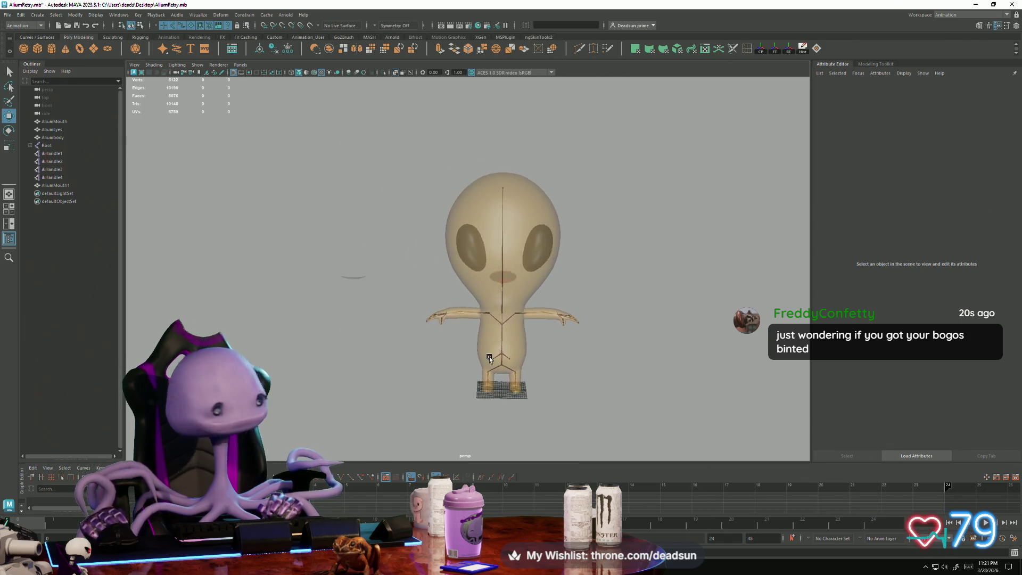
mouse_move(488, 356)
right_mouse_down("alt")
mouse_move(523, 392)
mouse_move(522, 349)
mouse_move(515, 354)
right_mouse_up("alt")
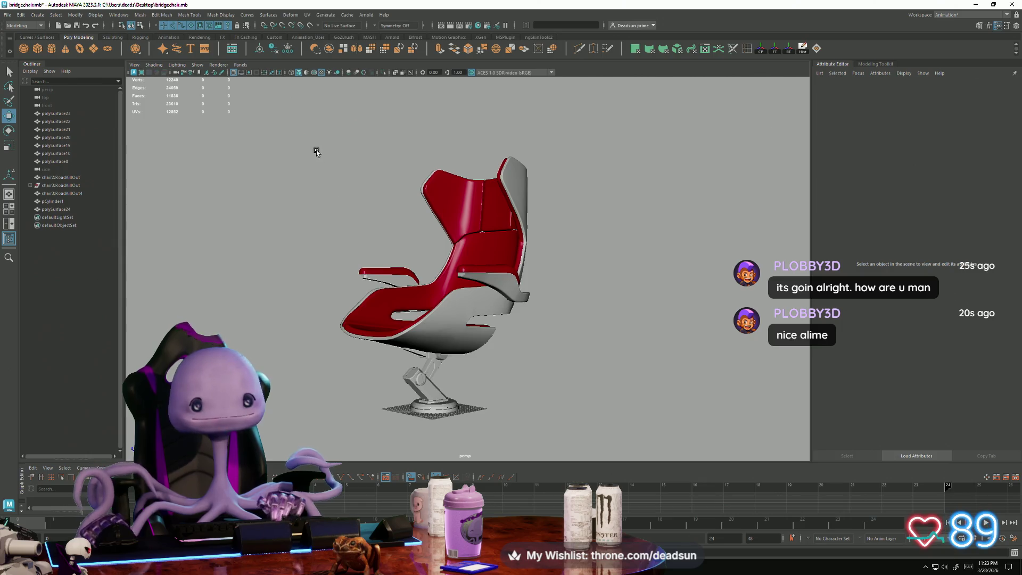
Marquee-select the whole chair and run a command from the Edit menu.
mouse_move(315, 154)
left_mouse_down()
mouse_move(605, 429)
mouse_move(528, 402)
left_mouse_up()
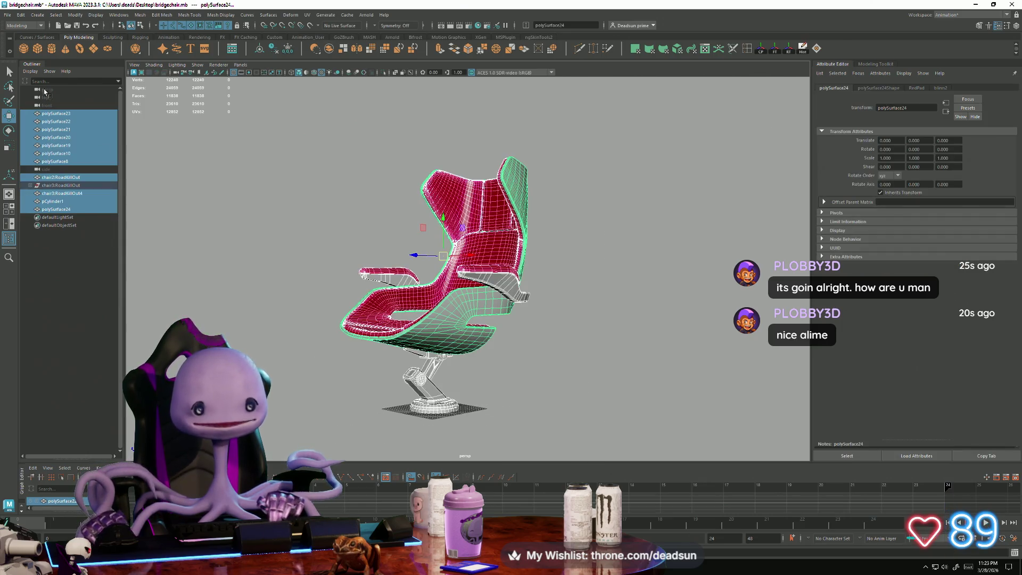
left_click(19, 21)
mouse_move(87, 119)
left_click(159, 118)
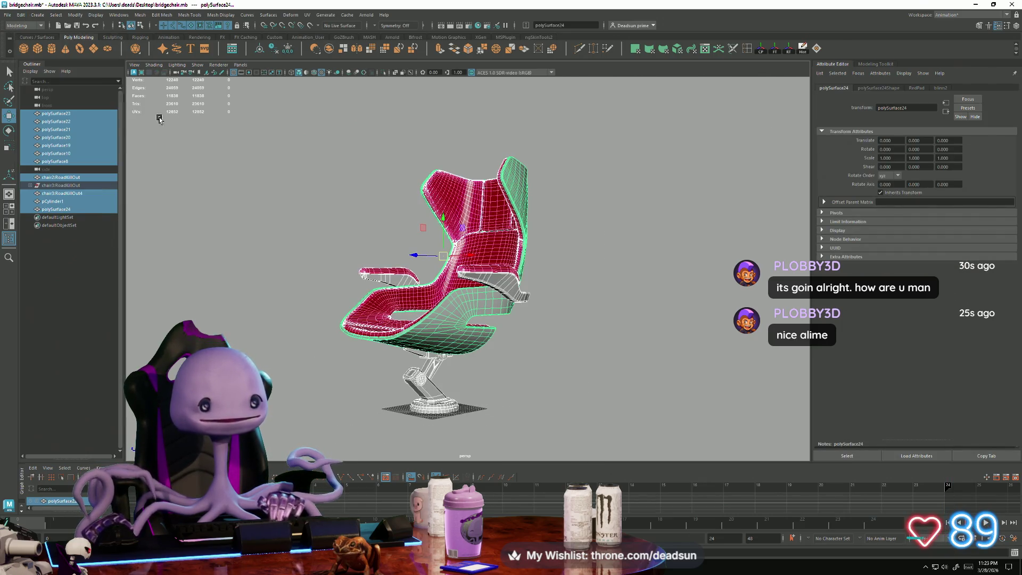
Save the bridgechair scene and clear the selection.
left_click(7, 15)
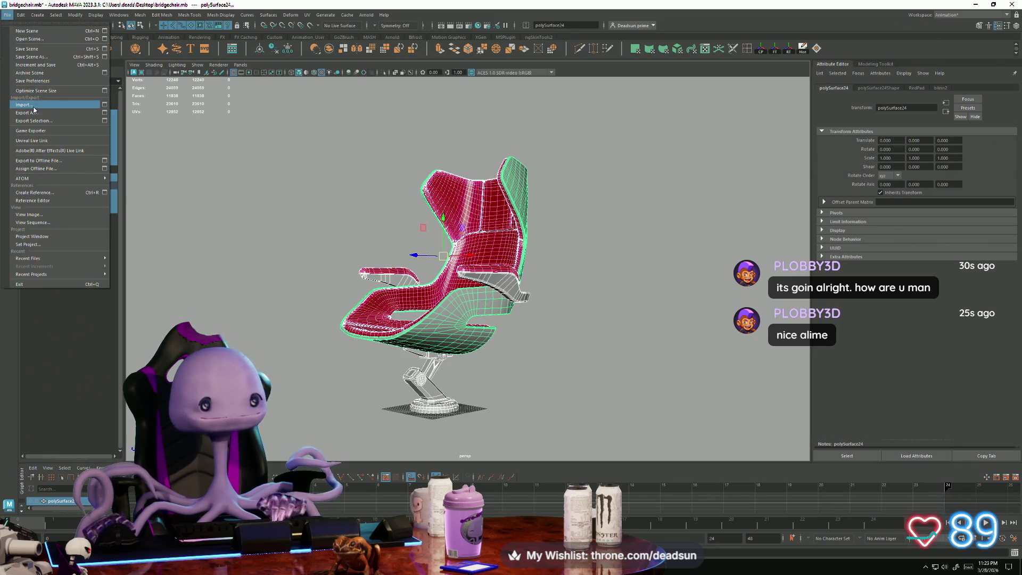
left_click(37, 49)
scroll(262, 255, "up", 2)
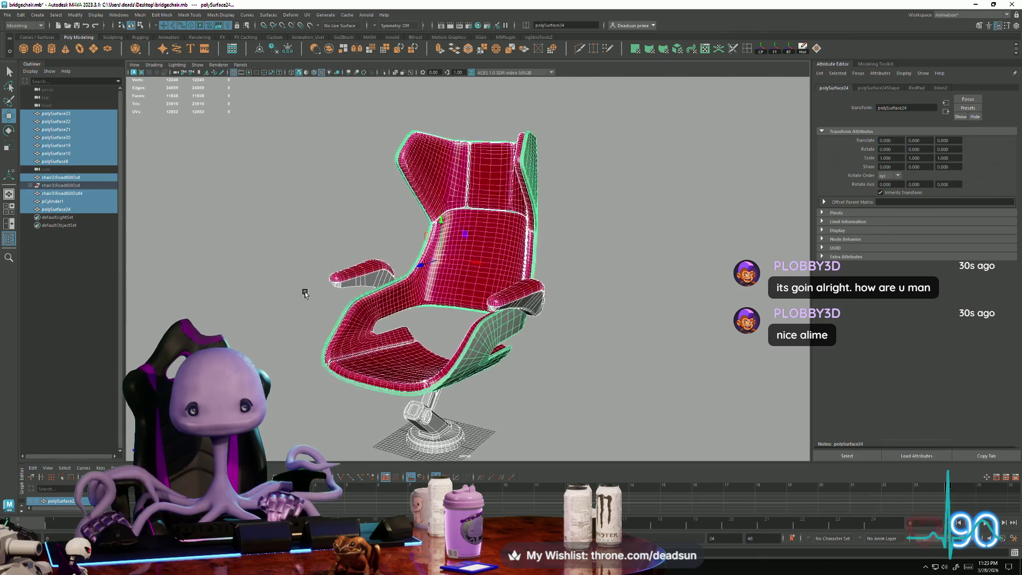
left_click(289, 328)
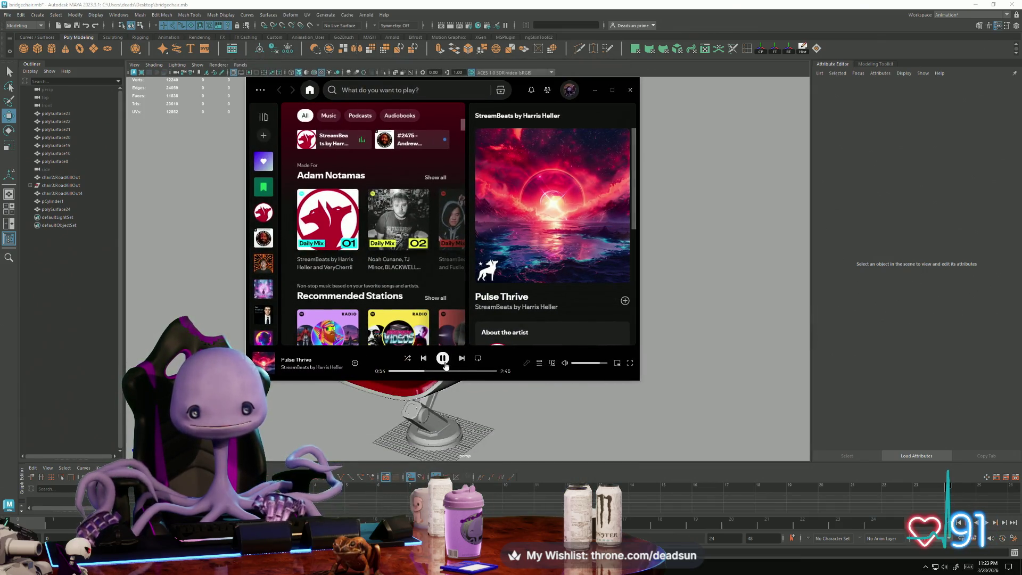
Pause the playing track, enlarge the Spotify window, and scroll through the Home feed.
left_click(444, 362)
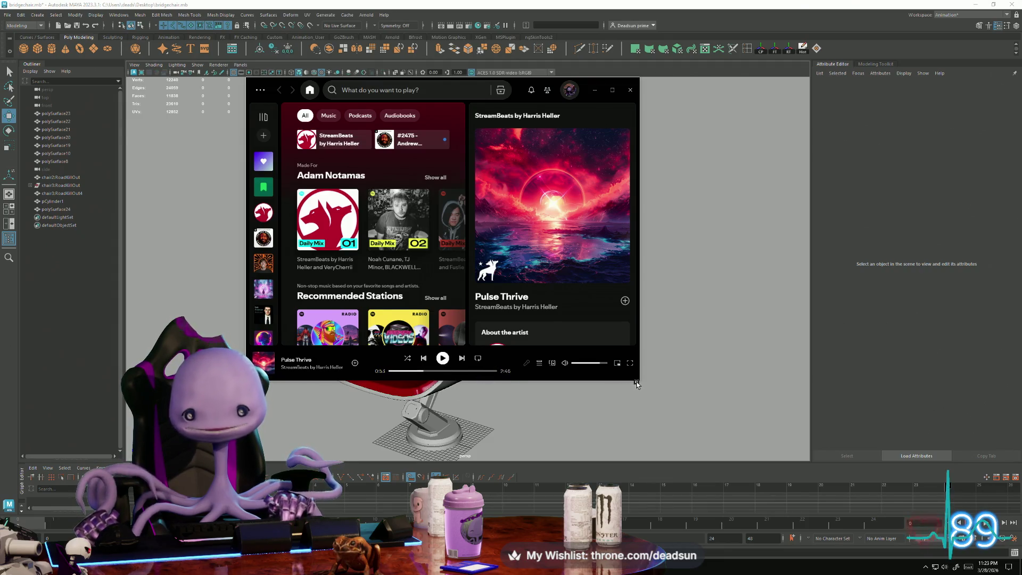
left_click_drag(641, 381, 840, 488)
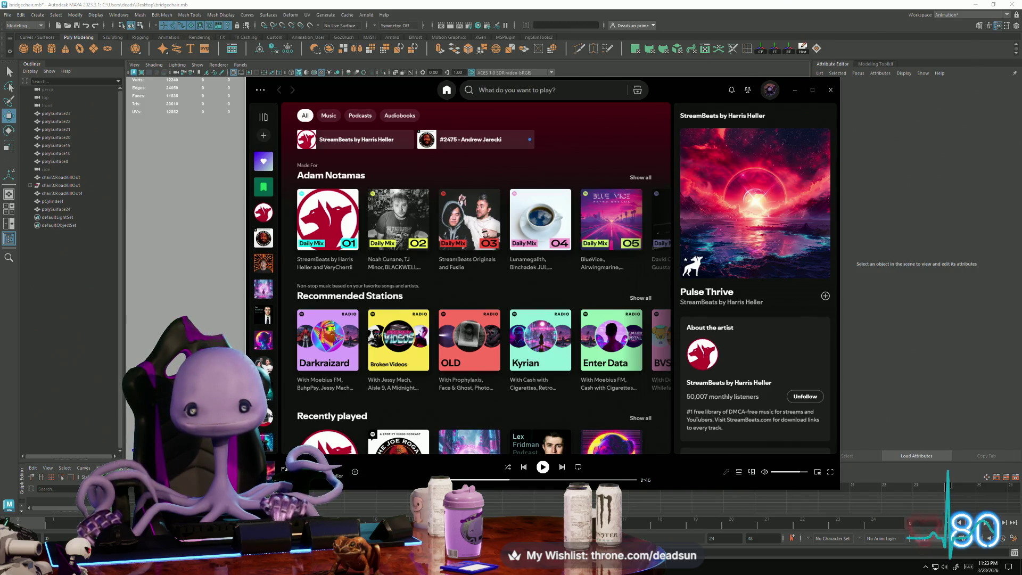
scroll(474, 277, "down", 10)
scroll(474, 277, "up", 5)
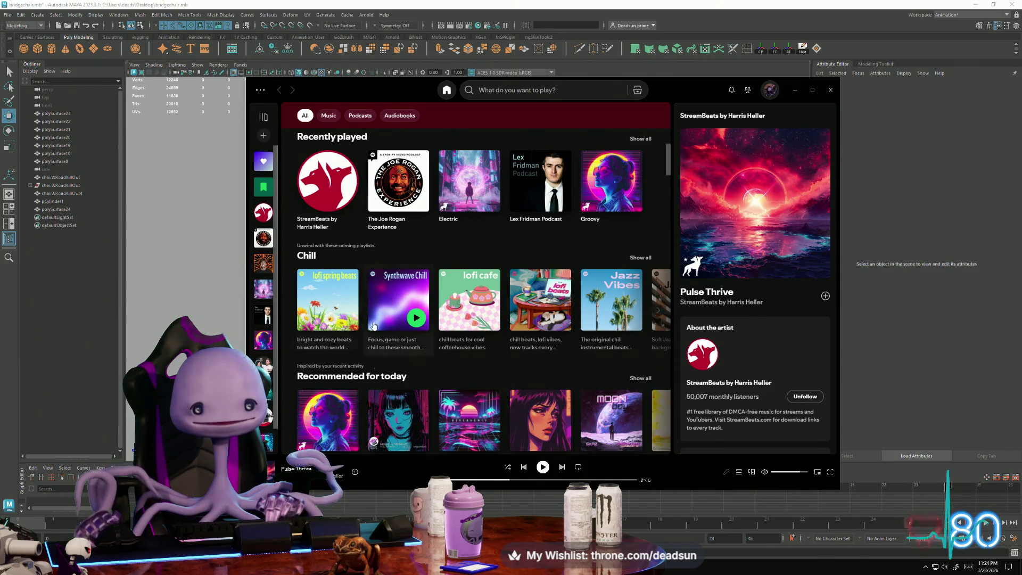
scroll(381, 331, "down", 6)
scroll(381, 331, "down", 2)
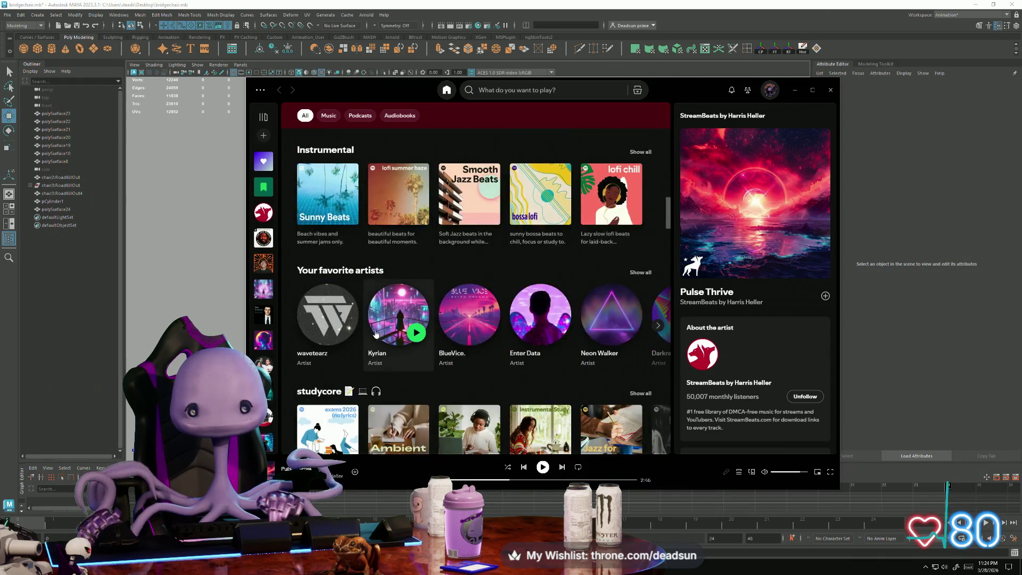
scroll(366, 337, "up", 3)
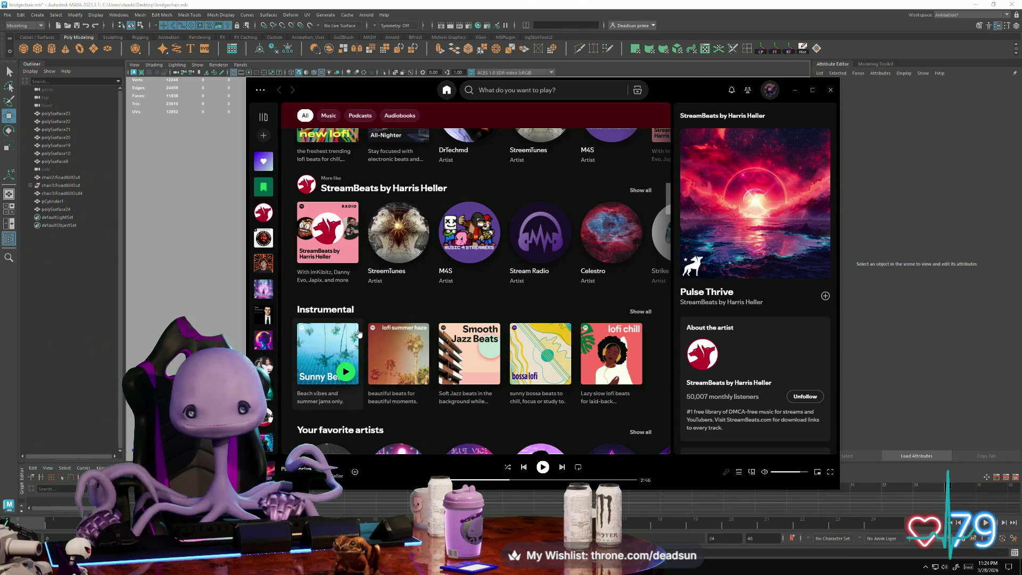
Open the queue and exclude Pulse Thrive from your taste profile.
left_click(739, 472)
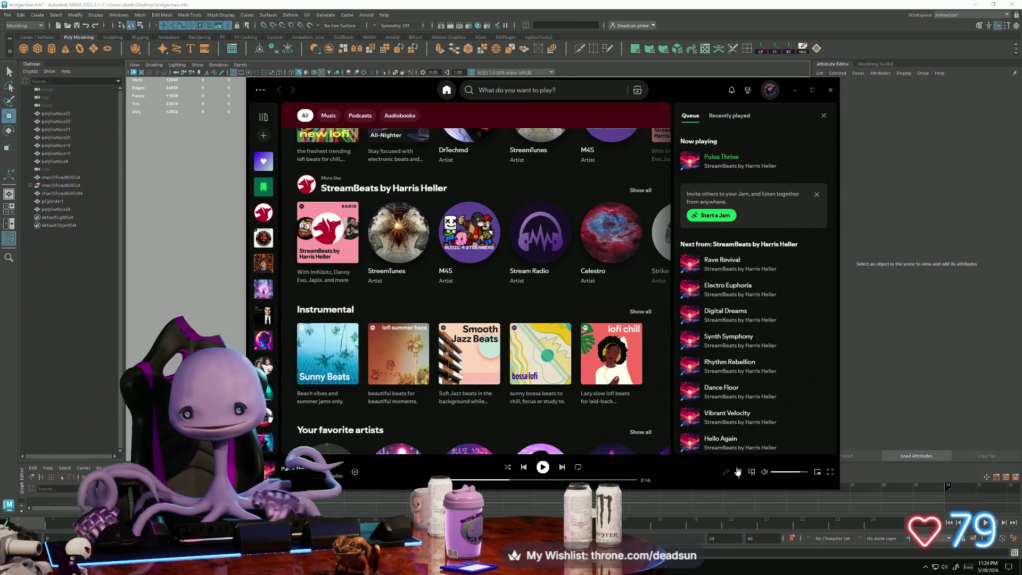
scroll(731, 393, "down", 15)
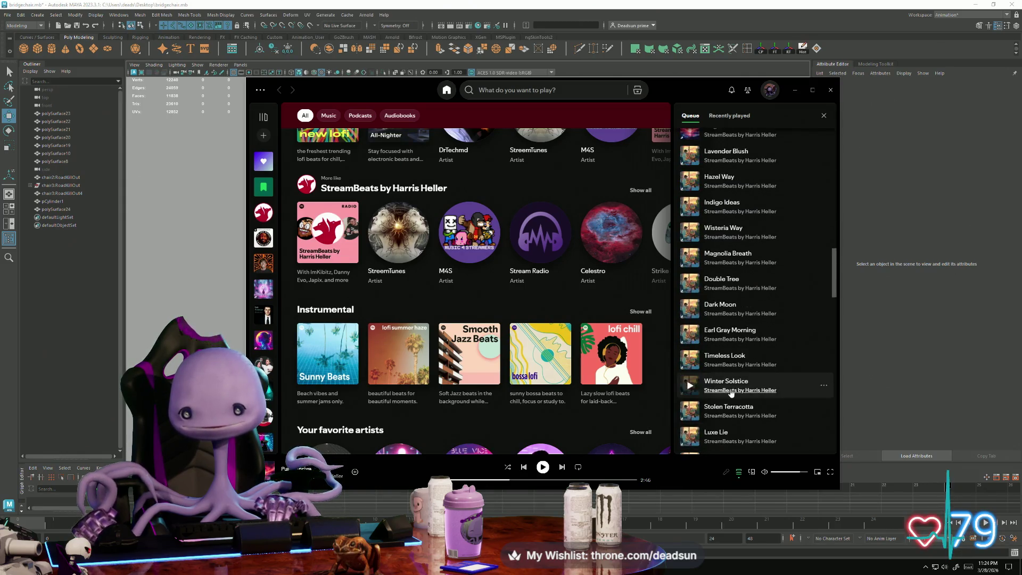
scroll(731, 393, "down", 15)
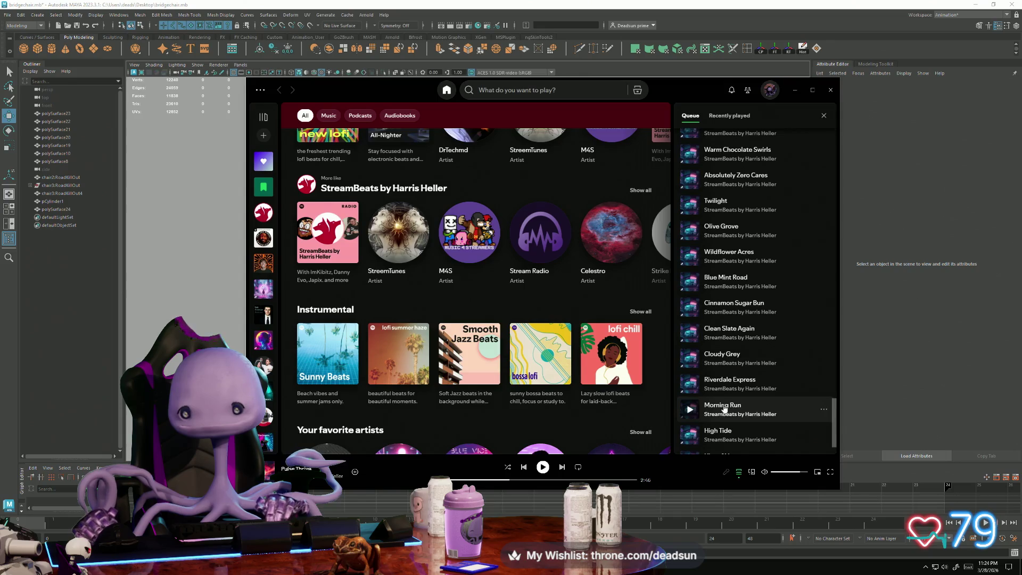
scroll(727, 408, "down", 10)
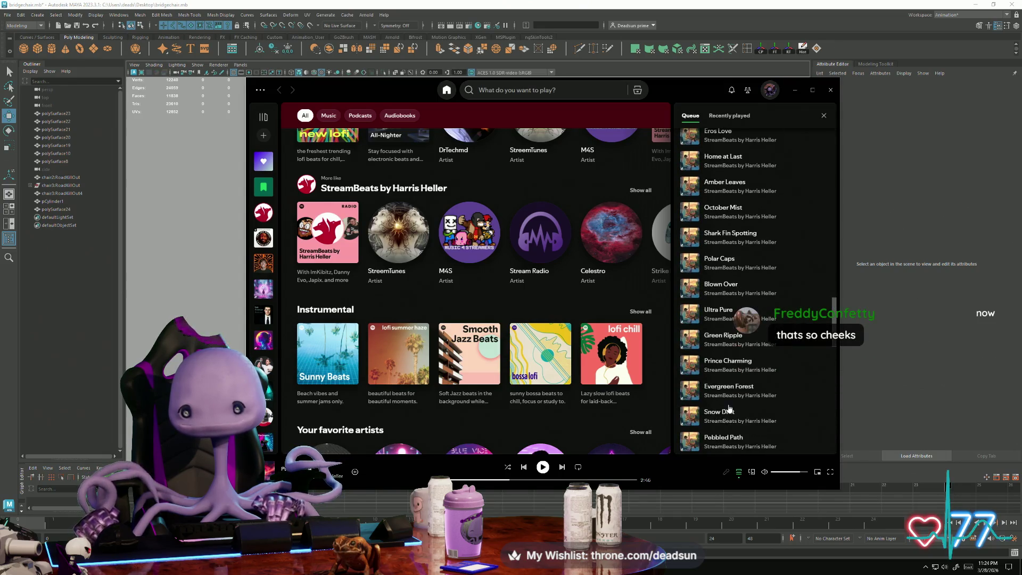
scroll(730, 408, "up", 20)
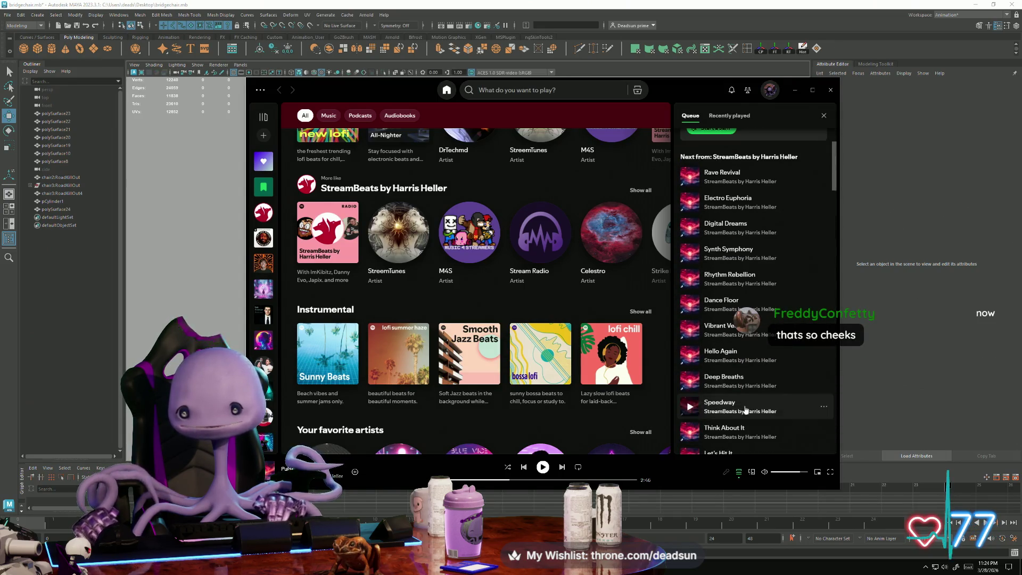
scroll(746, 410, "up", 3)
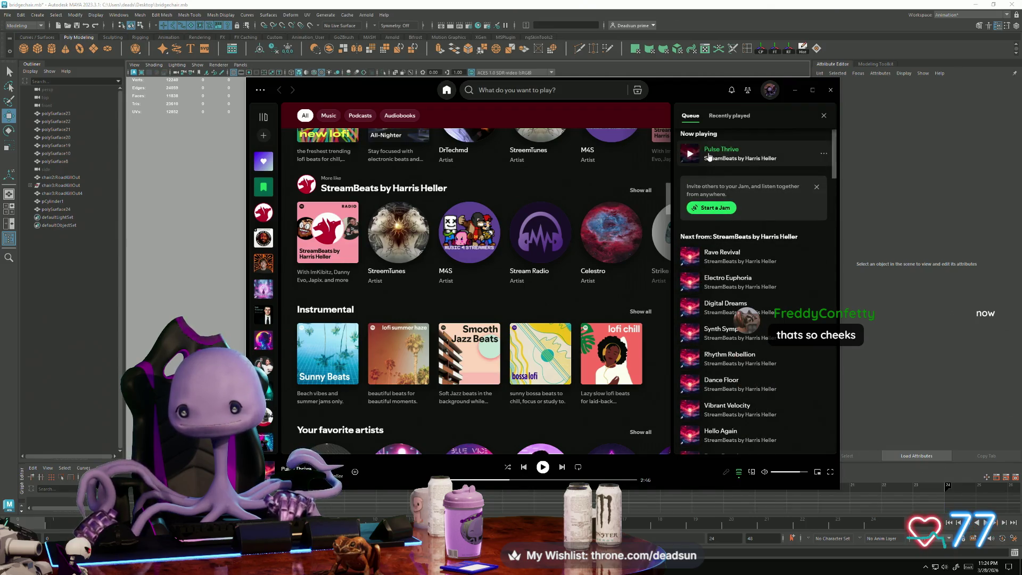
right_click(776, 155)
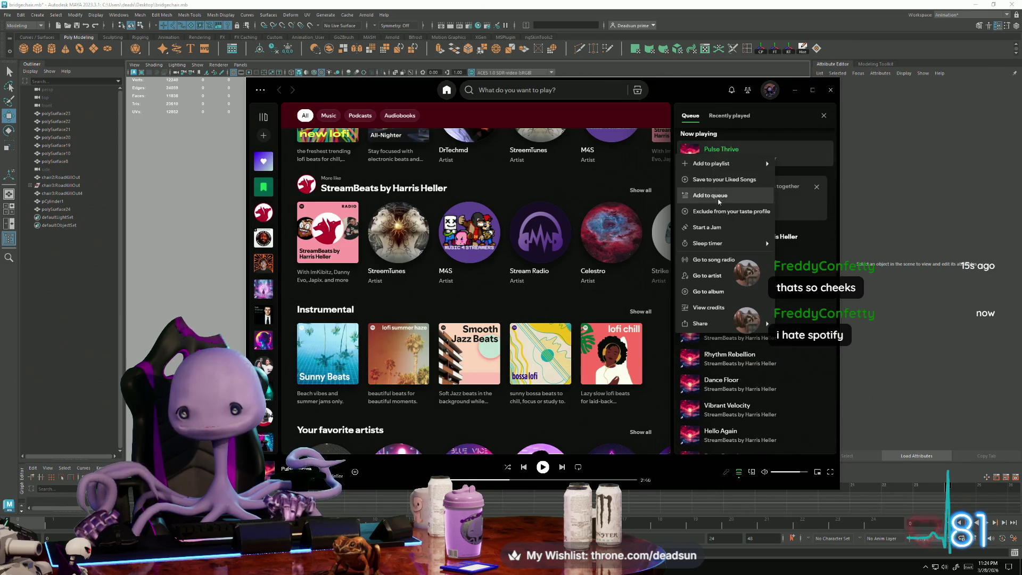
mouse_move(718, 248)
mouse_move(726, 173)
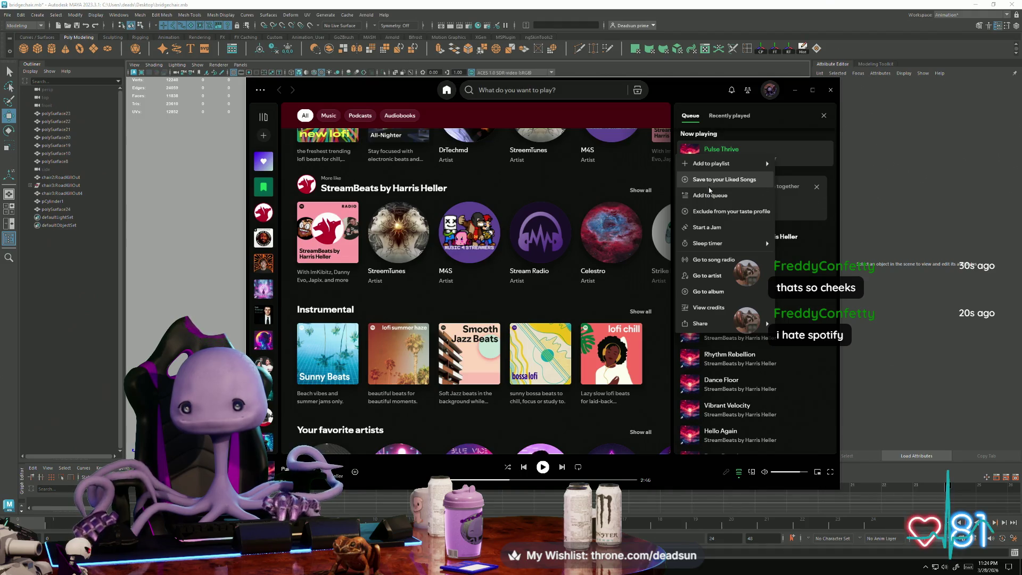
left_click(709, 214)
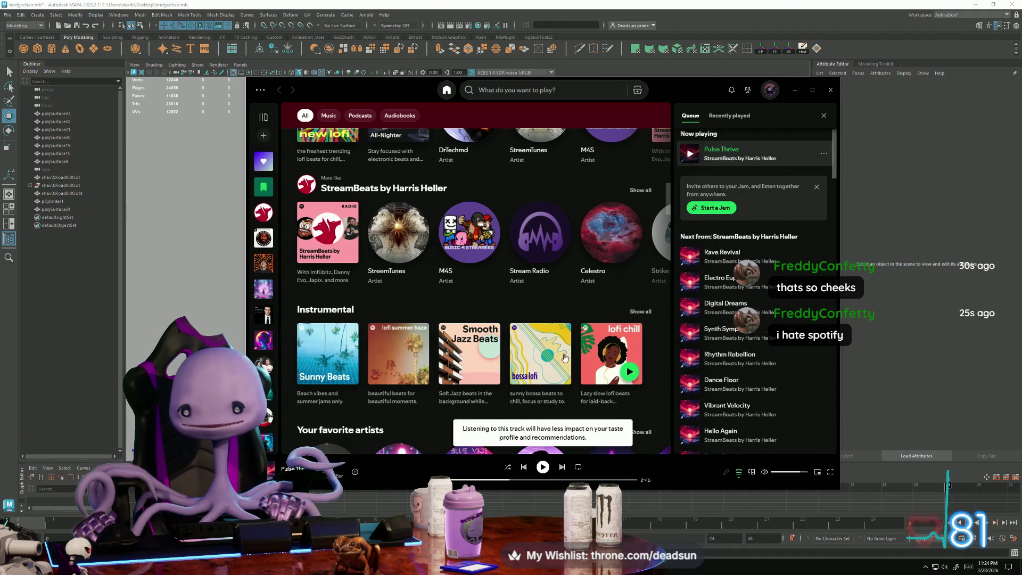
Resume playback, skip ahead to Rave Revival, and minimize Spotify.
left_click(544, 468)
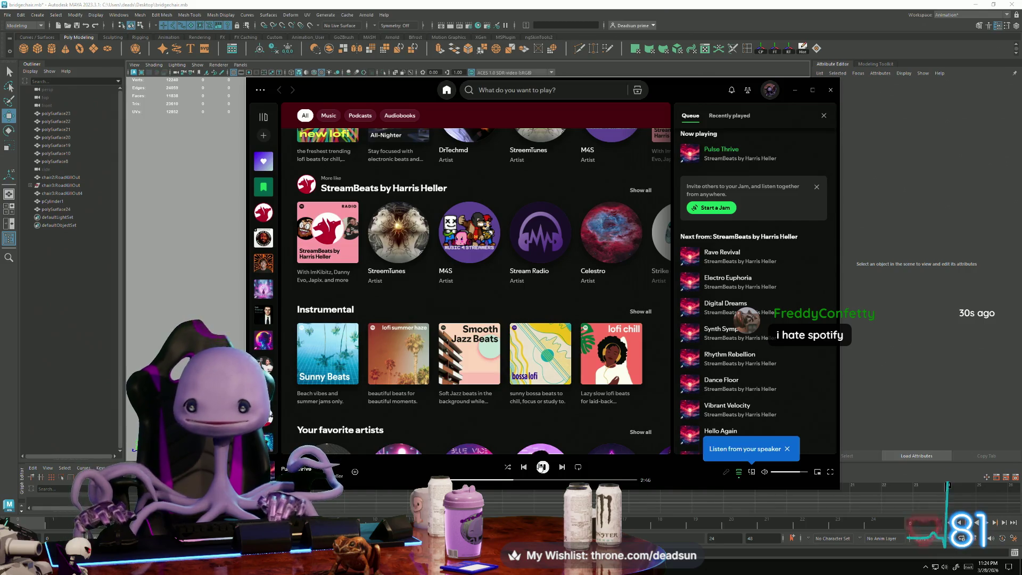
left_click(562, 468)
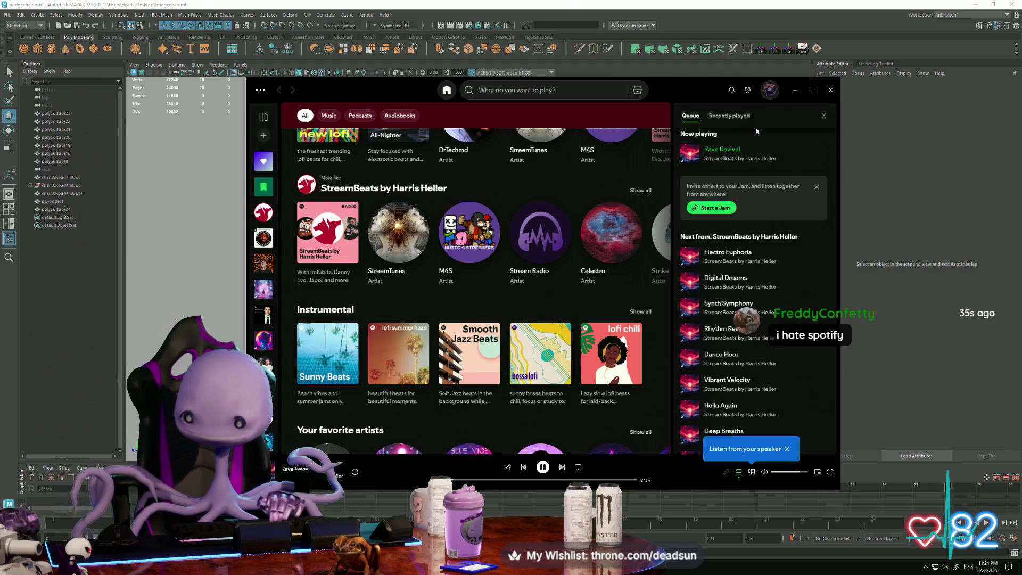
left_click(794, 90)
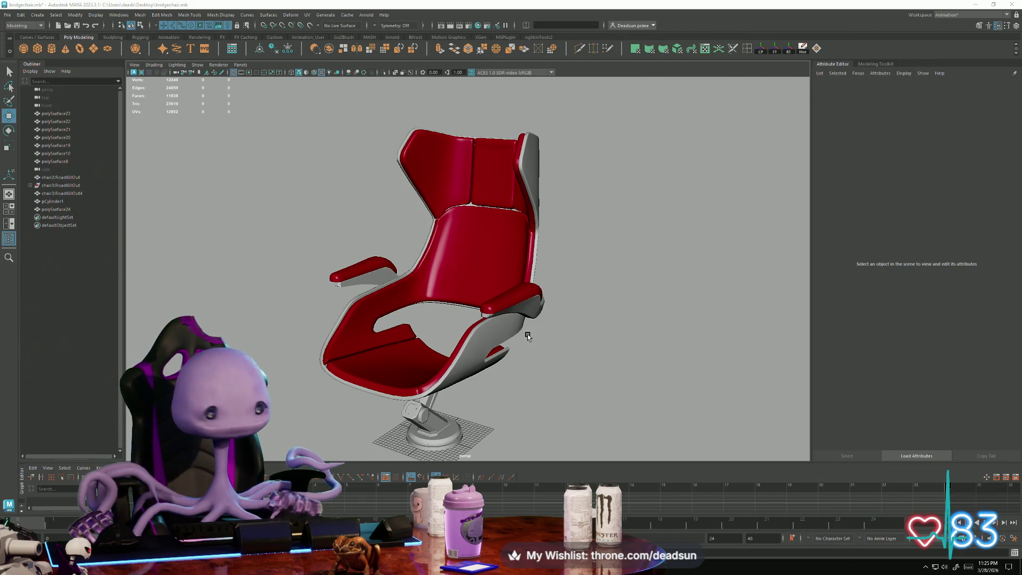
Orbit the chair to a side view, then switch to the BridgeBlock out1.mb window via Task View.
mouse_move(514, 308)
left_mouse_down("alt")
mouse_move(523, 359)
mouse_move(489, 346)
mouse_move(543, 372)
mouse_move(538, 338)
mouse_move(555, 320)
mouse_move(489, 321)
mouse_move(525, 325)
mouse_move(460, 298)
mouse_move(456, 328)
mouse_move(532, 341)
mouse_move(554, 407)
left_mouse_up("alt")
key("super+Tab")
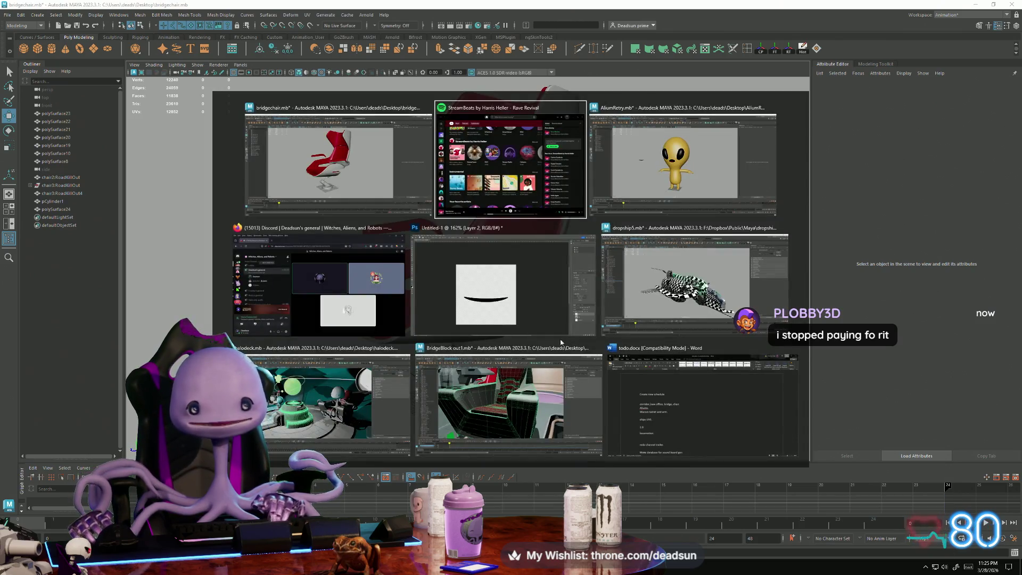
left_click(502, 406)
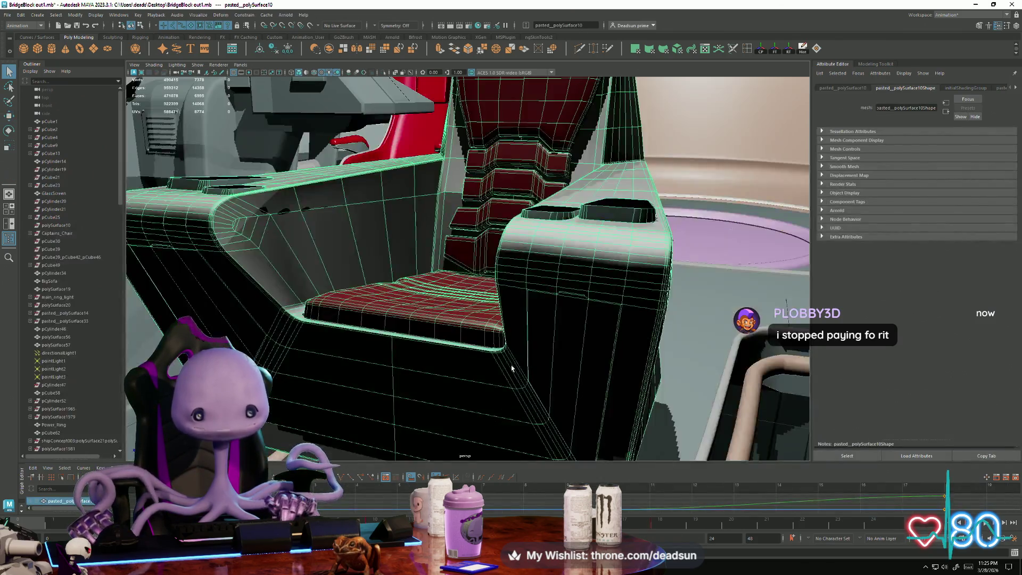
mouse_move(502, 406)
left_mouse_down("alt")
mouse_move(426, 373)
mouse_move(261, 346)
mouse_move(427, 400)
mouse_move(386, 360)
mouse_move(407, 385)
mouse_move(436, 382)
mouse_move(499, 309)
left_mouse_up("alt")
left_click(420, 395)
left_click(500, 308)
key("f")
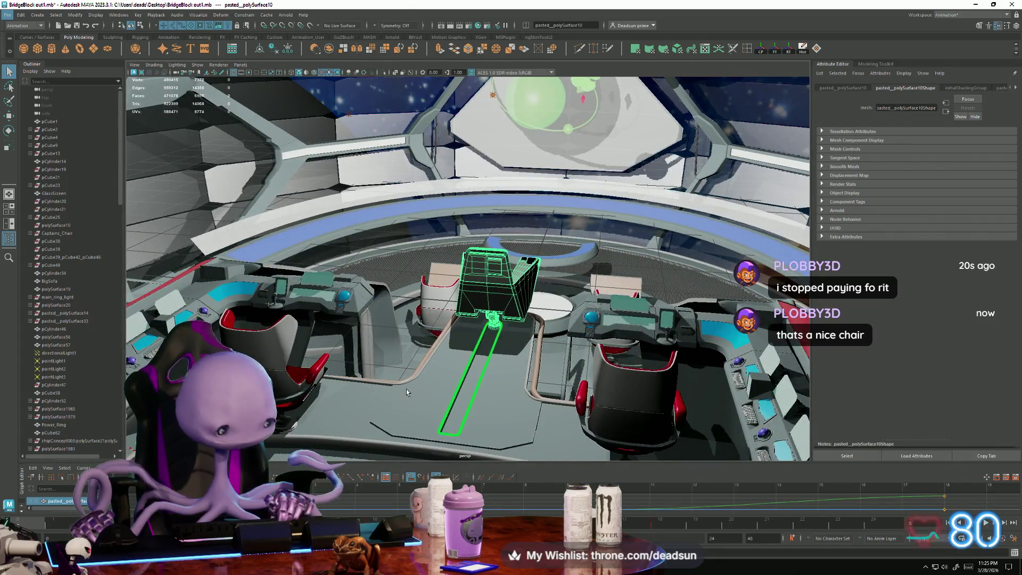
mouse_move(407, 389)
left_mouse_down("alt")
mouse_move(297, 366)
mouse_move(373, 298)
mouse_move(533, 198)
left_mouse_up("alt")
scroll(297, 365, "down", 5)
left_click(389, 171)
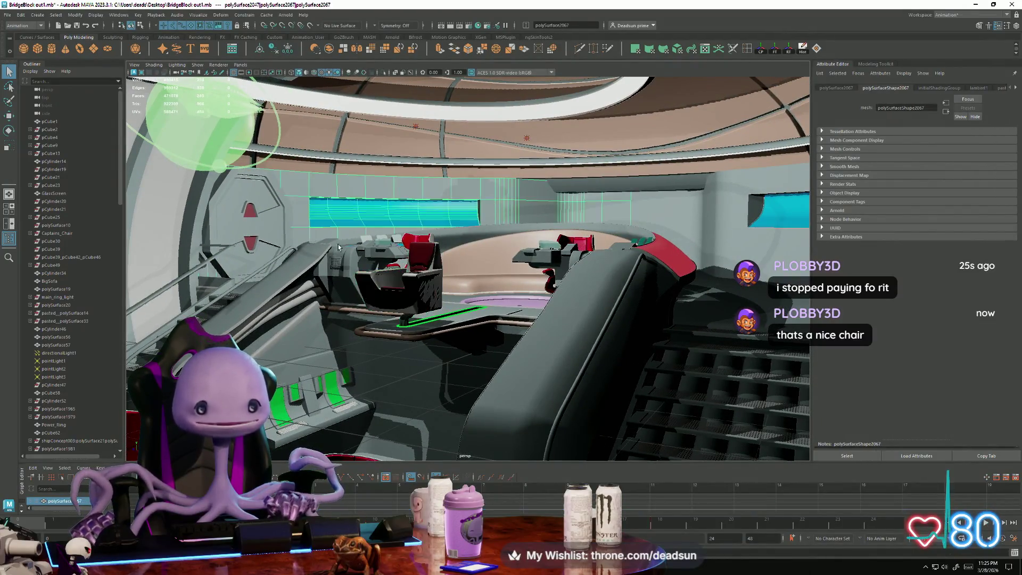
left_click_drag(348, 286, 354, 323, "alt")
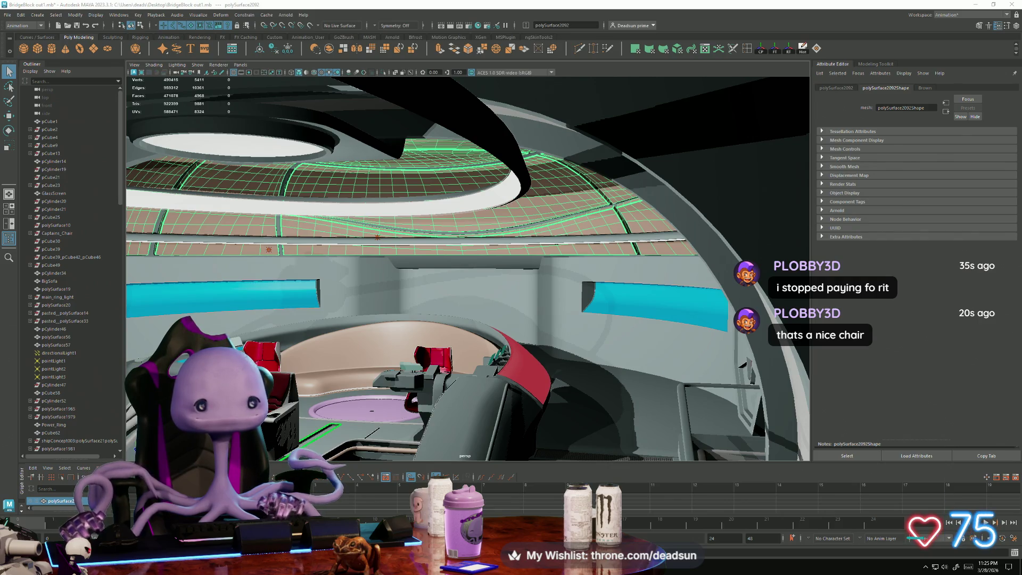
mouse_move(471, 270)
left_mouse_down("alt")
mouse_move(475, 319)
mouse_move(308, 296)
mouse_move(358, 293)
mouse_move(458, 311)
mouse_move(529, 365)
left_mouse_up("alt")
right_click_drag(530, 366, 479, 352, "alt")
mouse_move(479, 351)
left_mouse_down("alt")
mouse_move(468, 360)
mouse_move(567, 411)
mouse_move(475, 387)
left_mouse_up("alt")
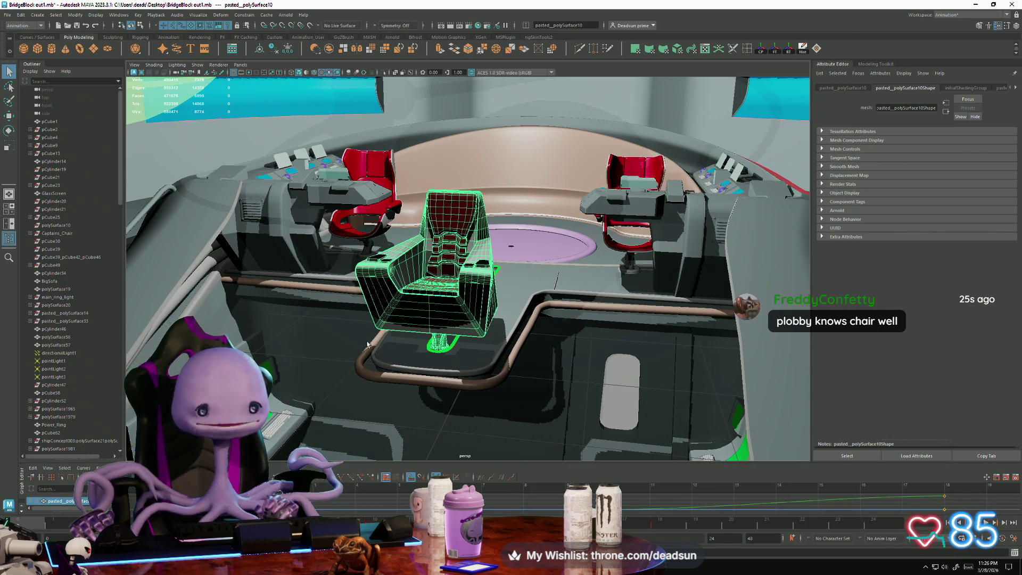
scroll(367, 345, "up", 8)
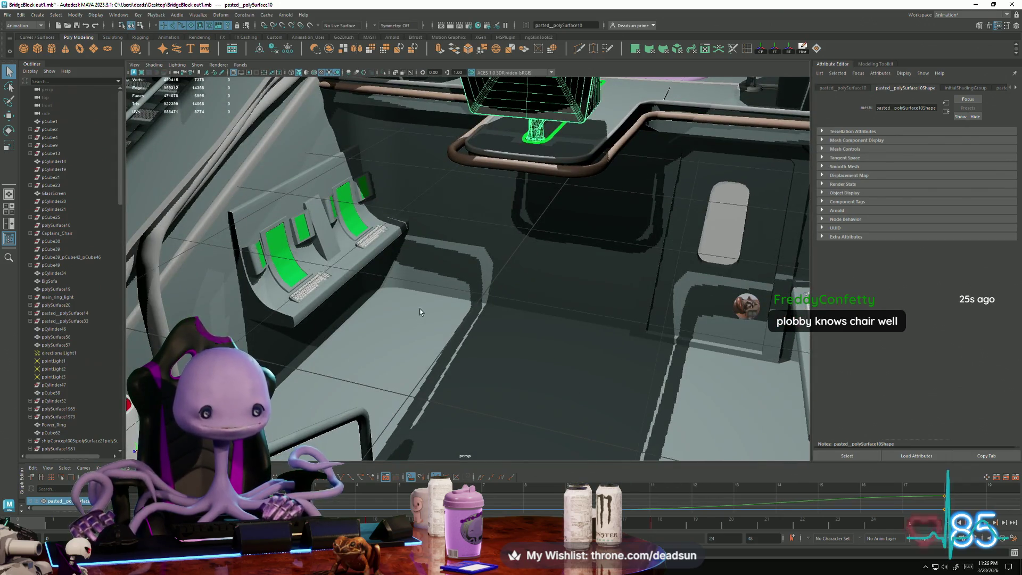
Orbit out over the bridge and close in on the bridge window frame.
scroll(391, 353, "down", 6)
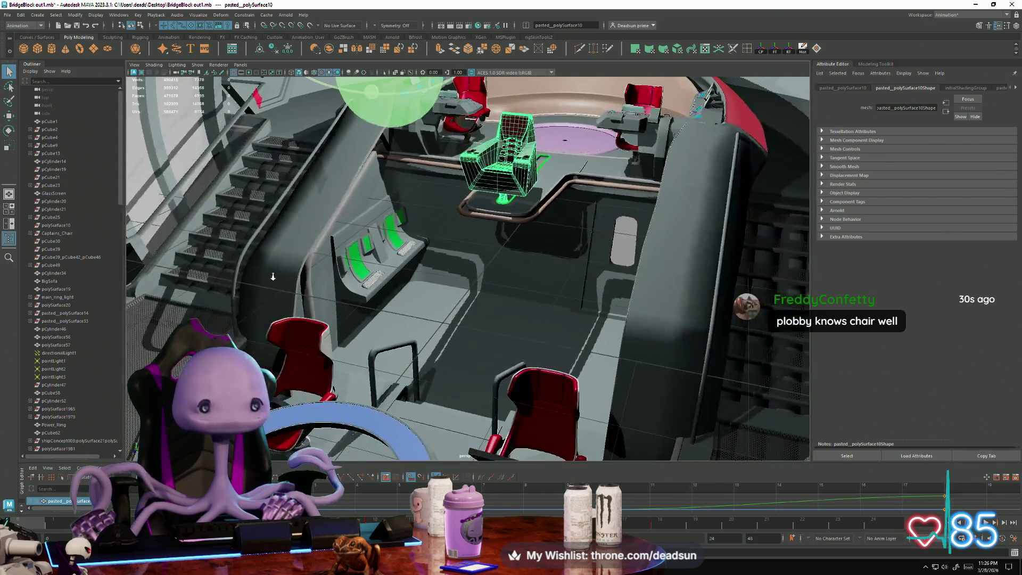
mouse_move(383, 346)
left_mouse_down("alt")
mouse_move(352, 325)
mouse_move(412, 331)
mouse_move(446, 226)
mouse_move(459, 292)
mouse_move(592, 311)
mouse_move(452, 292)
left_mouse_up("alt")
mouse_move(452, 292)
right_mouse_down("alt")
mouse_move(536, 341)
mouse_move(350, 281)
mouse_move(363, 296)
right_mouse_up("alt")
mouse_move(363, 296)
left_mouse_down("alt")
mouse_move(375, 311)
mouse_move(331, 310)
left_mouse_up("alt")
mouse_move(331, 310)
right_mouse_down("alt")
mouse_move(444, 323)
mouse_move(422, 314)
right_mouse_up("alt")
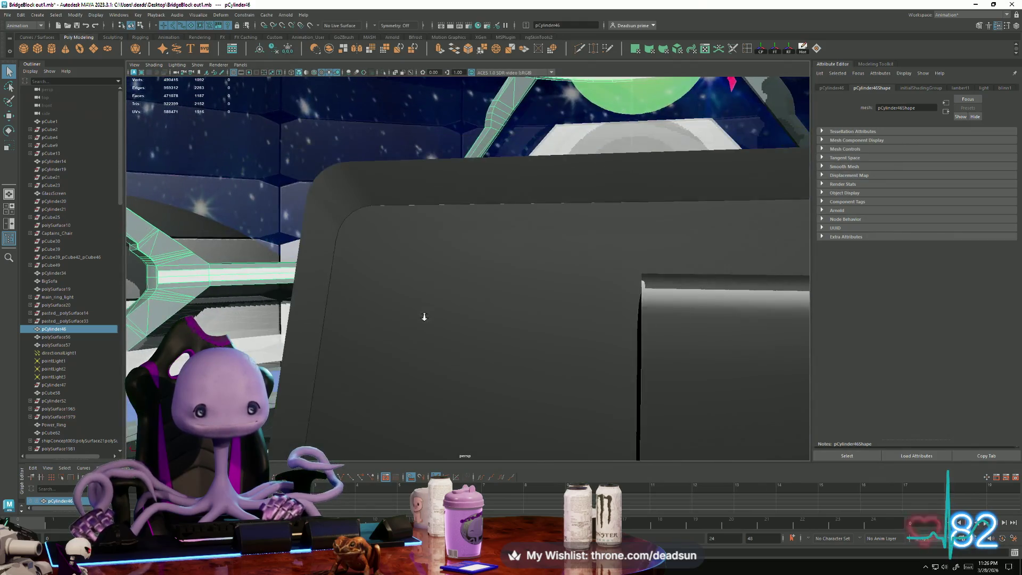
left_click_drag(422, 315, 524, 295, "alt")
Select and frame an edge of the window frame pCylinder46, look around the bridge, then open Alt+Tab.
right_click_drag(524, 295, 529, 273)
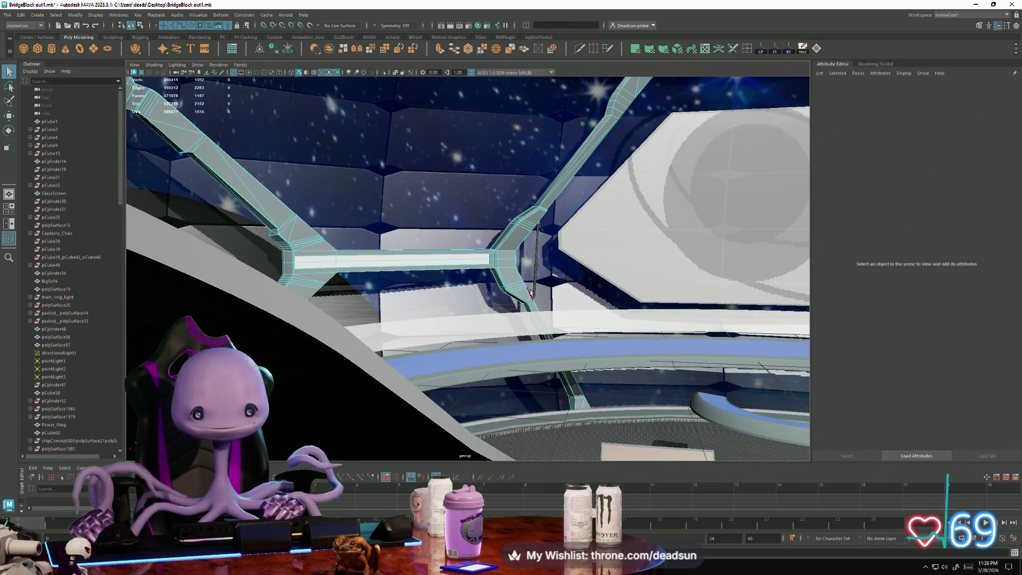
left_click(528, 300)
key("f")
right_click_drag(511, 327, 423, 311, "alt")
mouse_move(423, 311)
left_mouse_down("alt")
mouse_move(389, 312)
mouse_move(423, 305)
mouse_move(388, 297)
mouse_move(409, 284)
mouse_move(514, 314)
mouse_move(459, 302)
left_mouse_up("alt")
right_click_drag(458, 303, 375, 254, "alt")
mouse_move(375, 254)
left_mouse_down("alt")
mouse_move(421, 250)
mouse_move(508, 270)
left_mouse_up("alt")
mouse_move(509, 271)
right_mouse_down("alt")
mouse_move(595, 290)
mouse_move(504, 286)
right_mouse_up("alt")
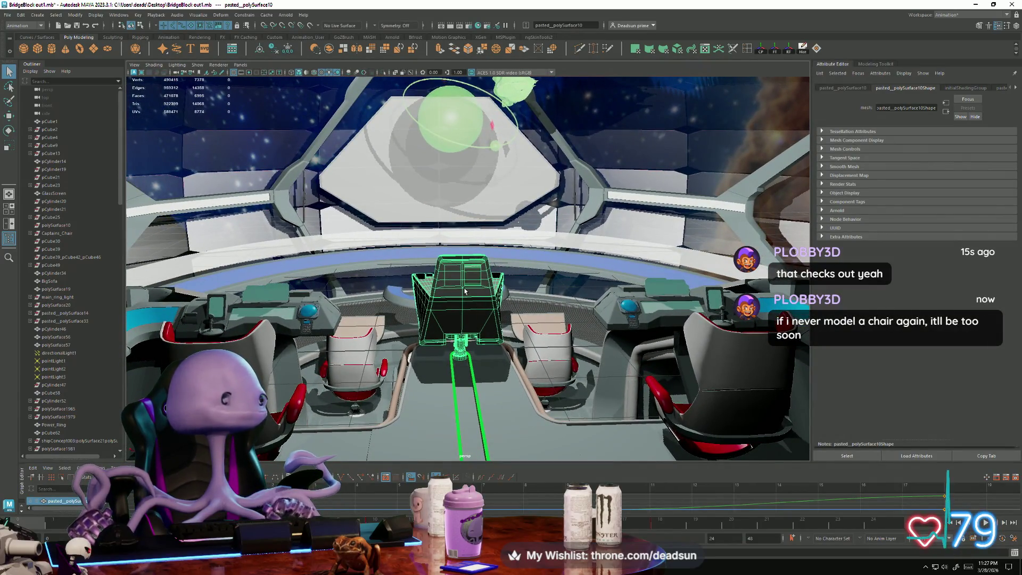
key("alt+Tab")
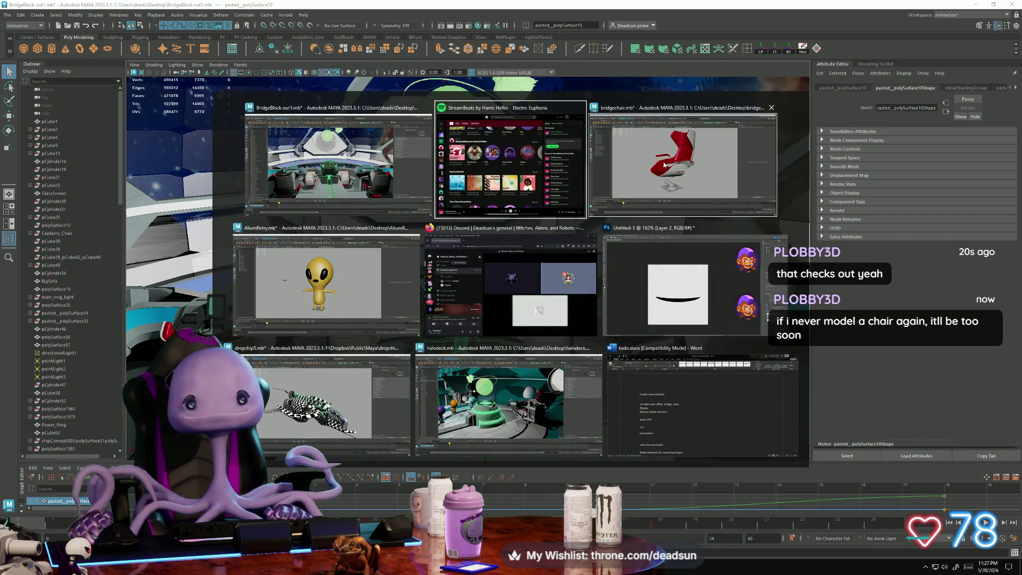
Bring bridgechair.mb to the front and select the seat shell and outer shell polySurface24.
left_click(652, 165)
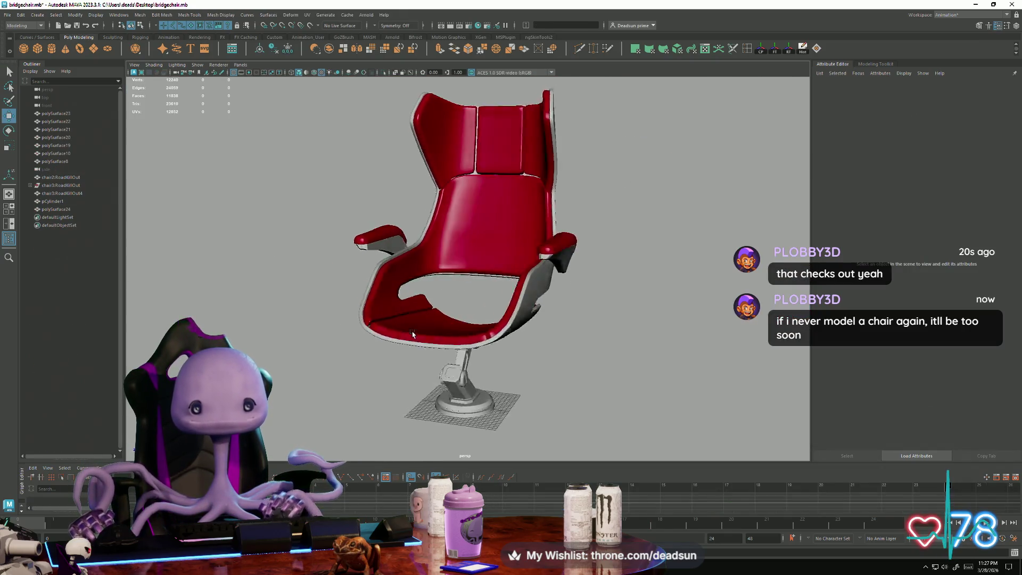
left_click(447, 305)
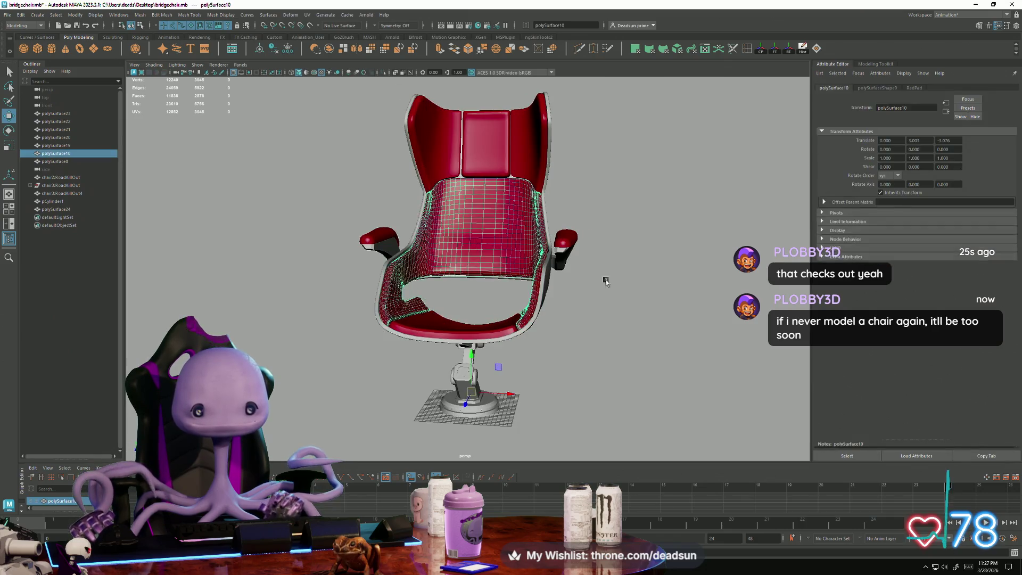
left_click(588, 282)
left_click_drag(598, 296, 563, 278, "alt")
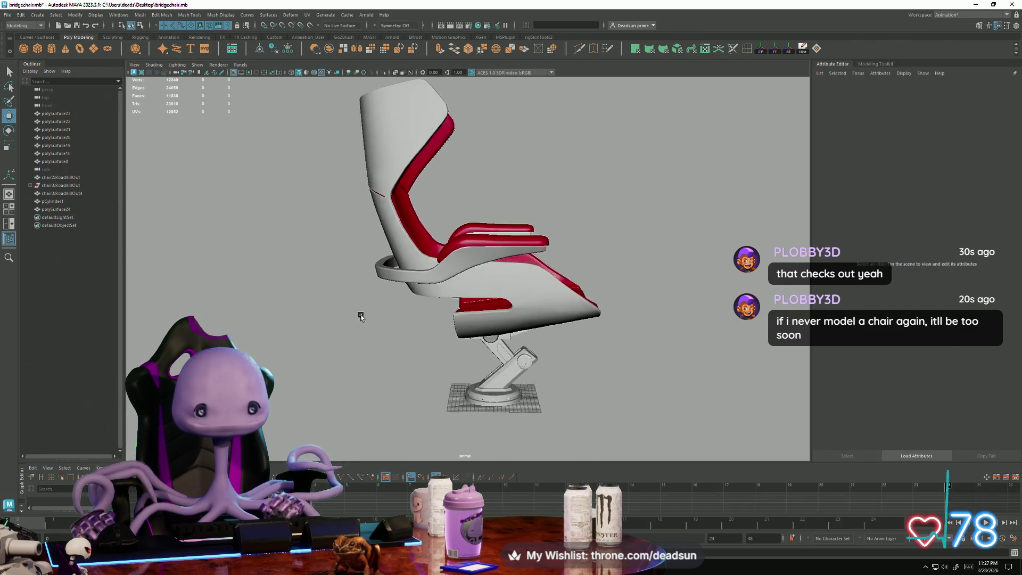
mouse_move(362, 316)
left_mouse_down("alt")
mouse_move(347, 303)
mouse_move(375, 318)
mouse_move(365, 308)
left_mouse_up("alt")
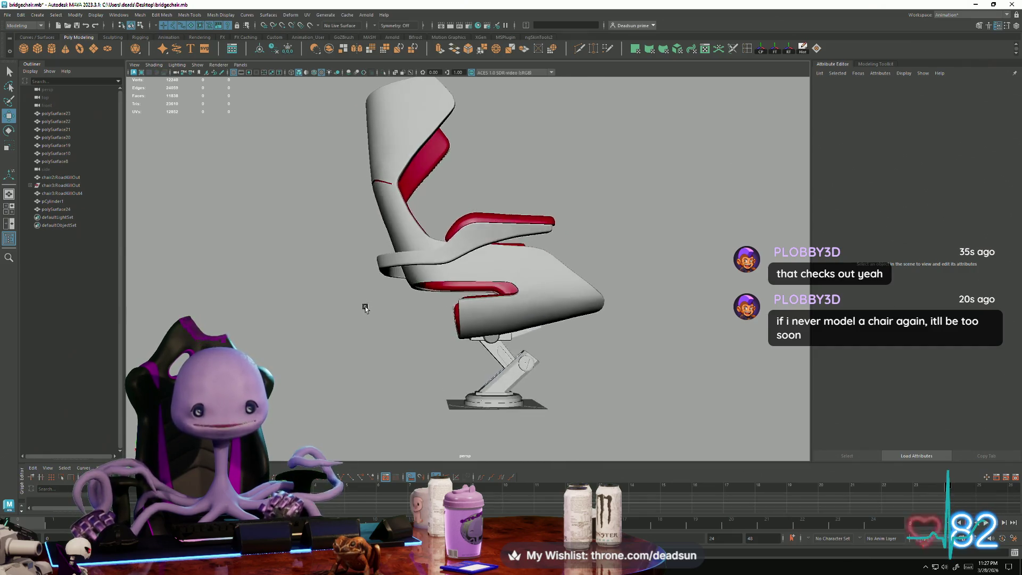
left_click(488, 314)
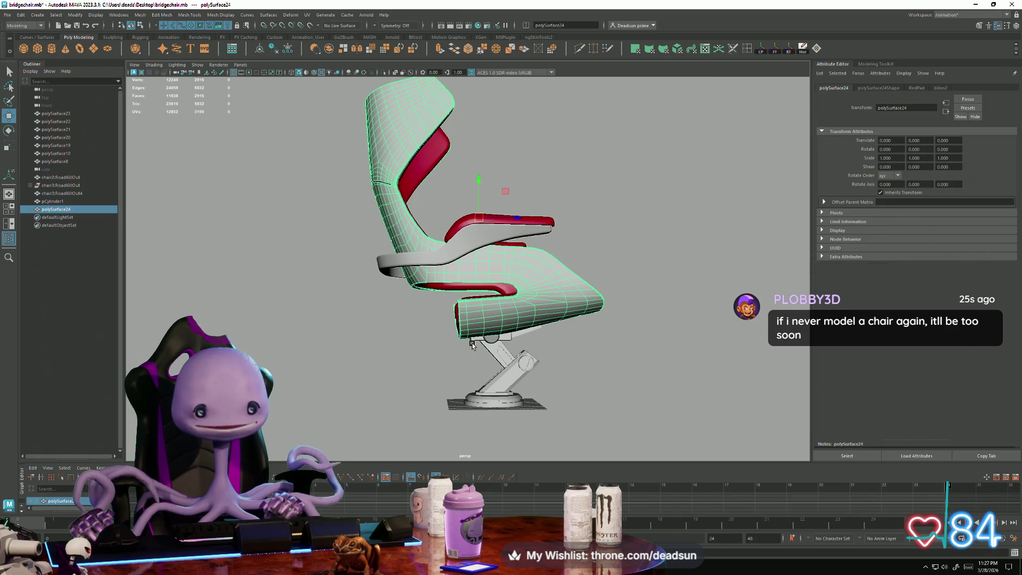
From a rear three-quarter view, select the ring and base piece and the red armrest pad.
mouse_move(466, 353)
left_mouse_down("alt")
mouse_move(475, 355)
mouse_move(461, 361)
left_mouse_up("alt")
left_click(477, 269)
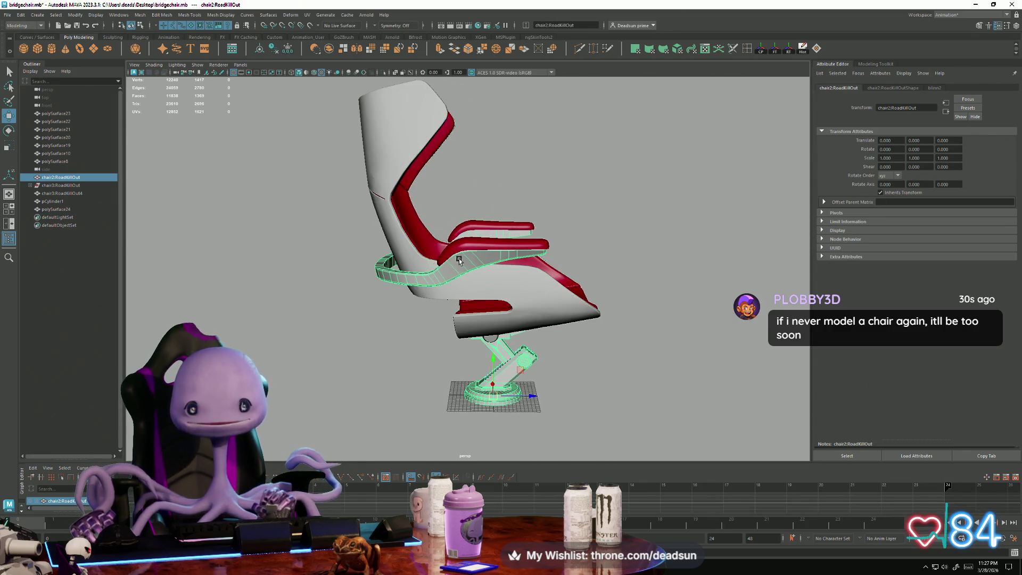
left_click(495, 245)
left_click(471, 267, "shift")
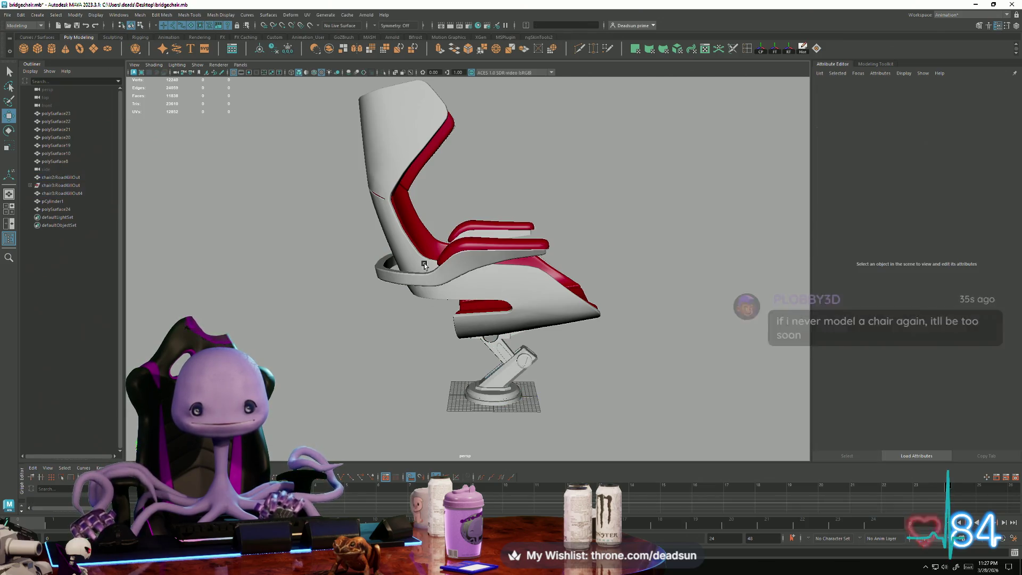
mouse_move(417, 271)
left_mouse_down("alt")
mouse_move(487, 292)
mouse_move(549, 330)
mouse_move(586, 299)
mouse_move(613, 320)
mouse_move(634, 310)
left_mouse_up("alt")
left_click(581, 354)
Orbit and zoom around the chair to inspect the red seat, underside and base from several sides.
mouse_move(582, 354)
left_mouse_down("alt")
mouse_move(630, 346)
mouse_move(673, 321)
mouse_move(745, 345)
left_mouse_up("alt")
mouse_move(461, 355)
left_mouse_down("alt")
mouse_move(543, 407)
mouse_move(553, 296)
mouse_move(553, 339)
mouse_move(651, 347)
mouse_move(580, 358)
mouse_move(418, 285)
mouse_move(391, 310)
mouse_move(447, 282)
left_mouse_up("alt")
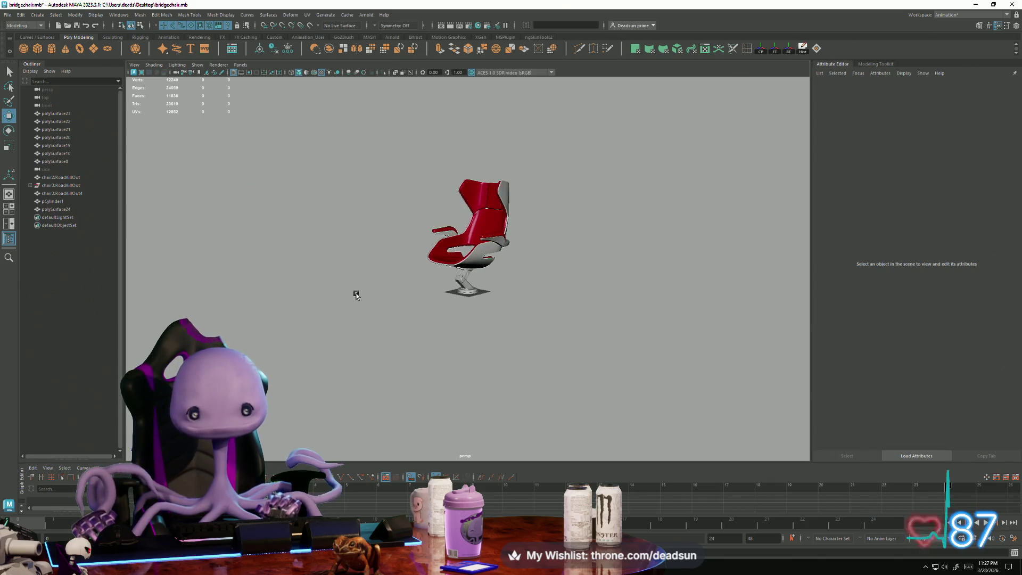
right_click_drag(354, 292, 387, 286, "alt")
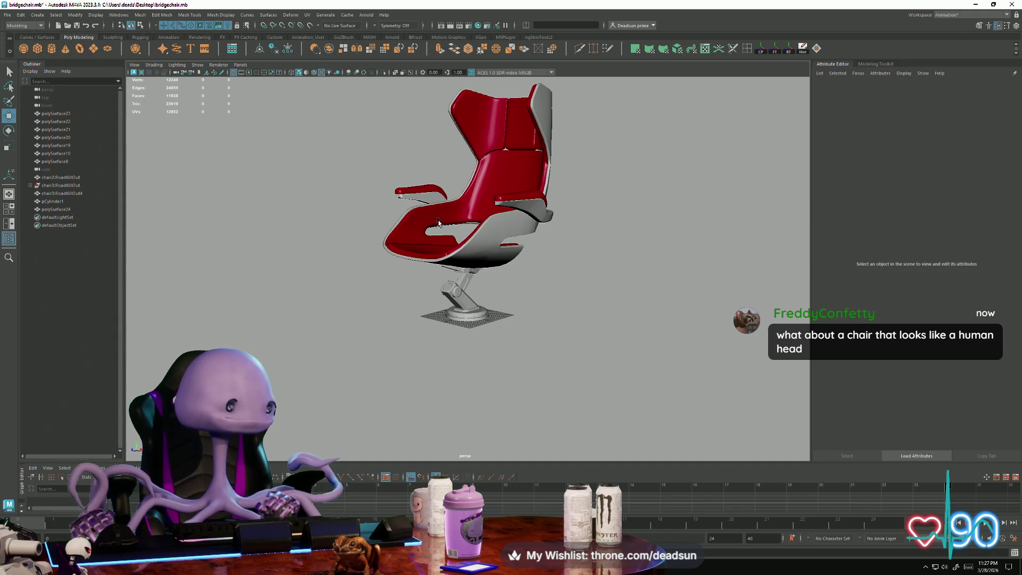
mouse_move(588, 246)
left_mouse_down("alt")
mouse_move(564, 264)
mouse_move(573, 269)
left_mouse_up("alt")
right_click_drag(572, 269, 610, 286, "alt")
mouse_move(610, 286)
left_mouse_down("alt")
mouse_move(333, 283)
mouse_move(380, 252)
mouse_move(559, 301)
mouse_move(559, 282)
mouse_move(554, 336)
mouse_move(552, 306)
mouse_move(464, 287)
mouse_move(534, 294)
mouse_move(547, 283)
mouse_move(548, 316)
mouse_move(432, 276)
left_mouse_up("alt")
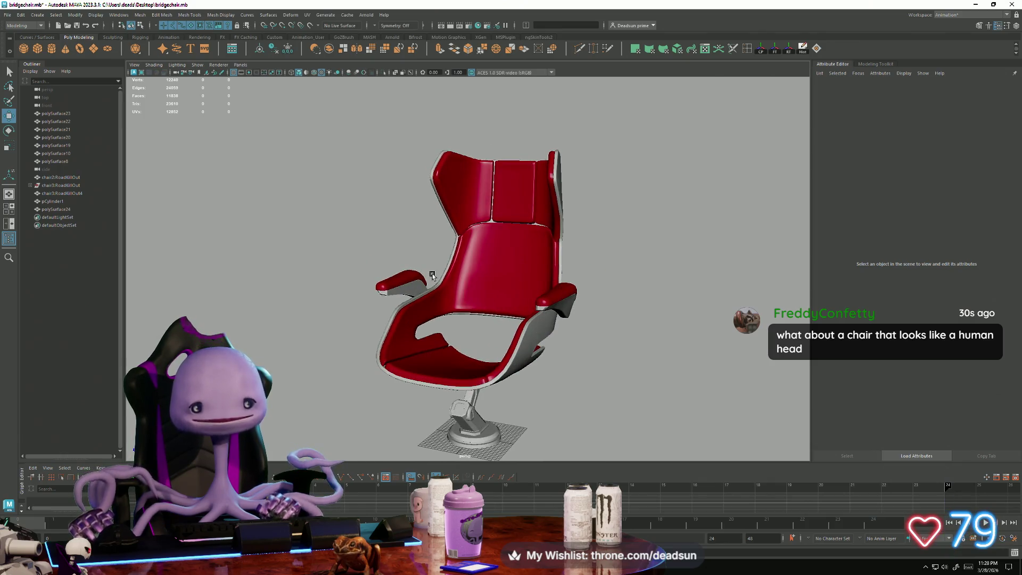
Save the bridgechair.mb scene.
left_click(7, 15)
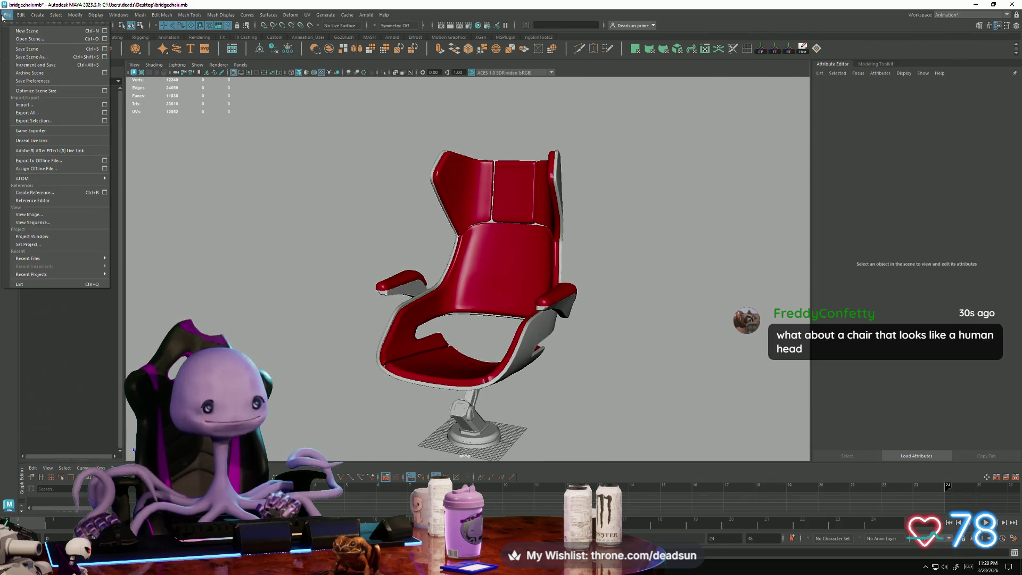
left_click(20, 49)
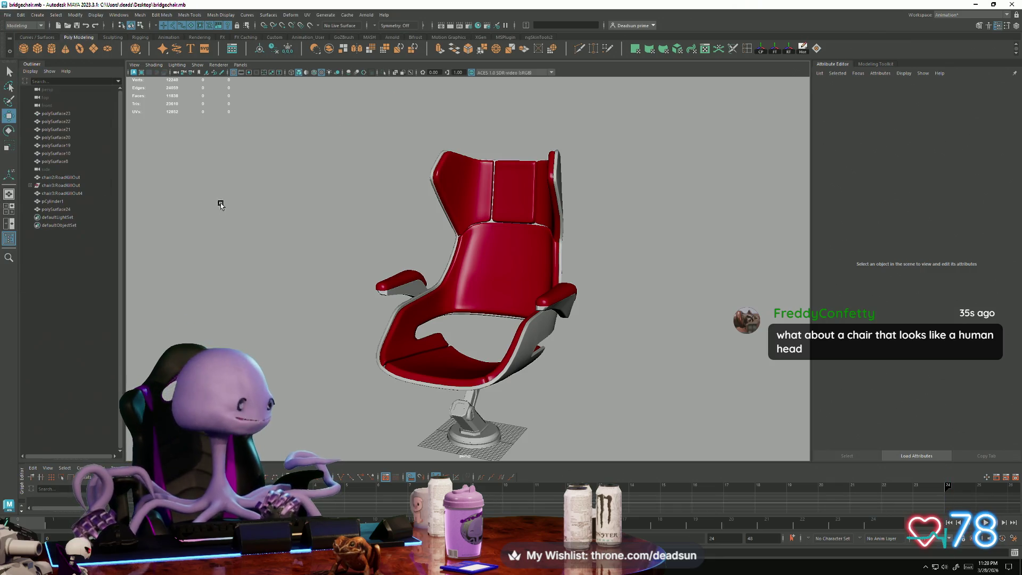
right_click_drag(361, 217, 424, 247, "alt")
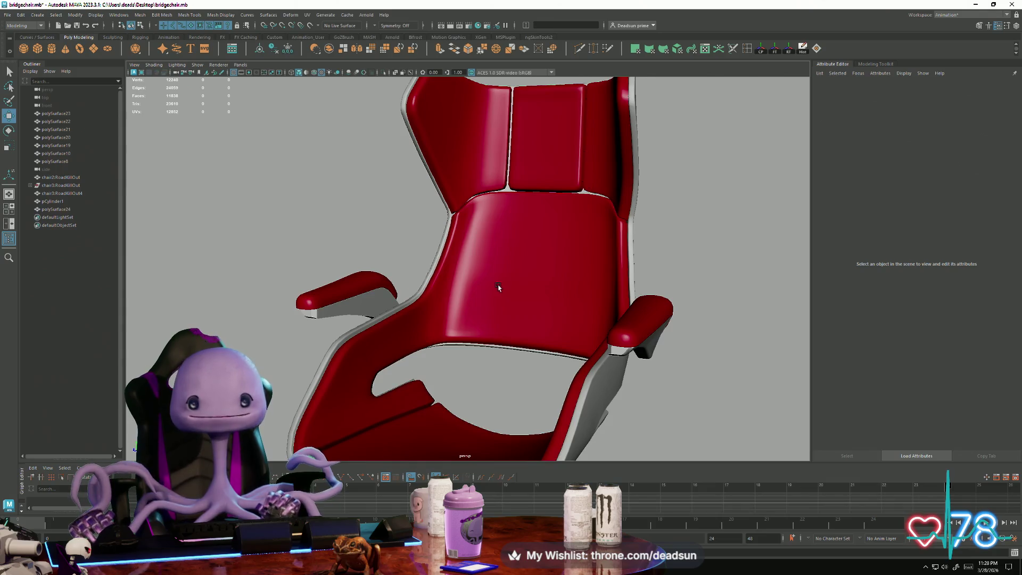
Select and inspect the chair's left and right back panels, polySurface21 and polySurface23.
scroll(498, 288, "down", 3)
left_click(454, 172)
scroll(442, 165, "up", 4)
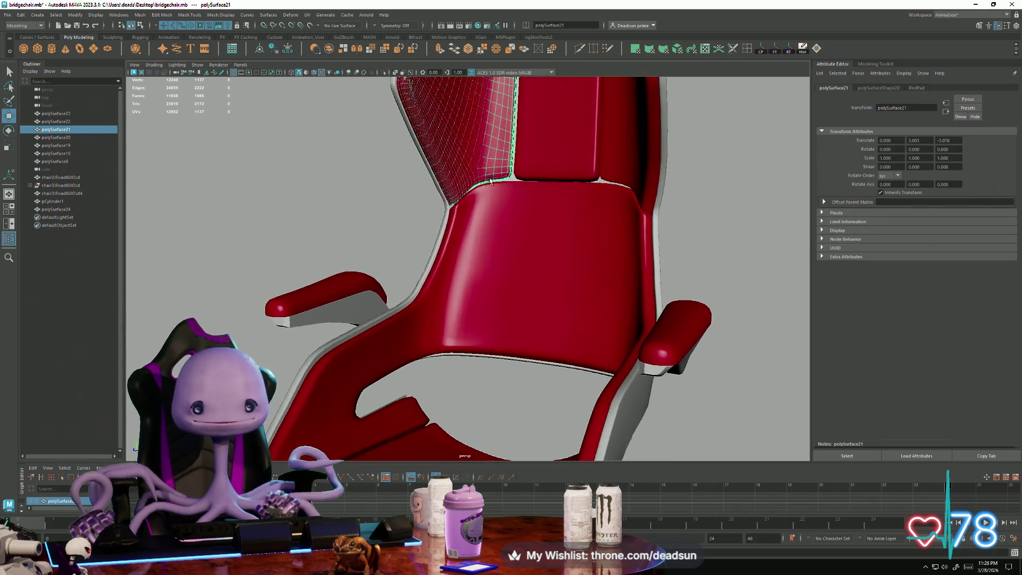
scroll(491, 181, "down", 3)
mouse_move(472, 286)
left_mouse_down("alt")
mouse_move(433, 326)
mouse_move(382, 291)
mouse_move(443, 266)
mouse_move(446, 298)
left_mouse_up("alt")
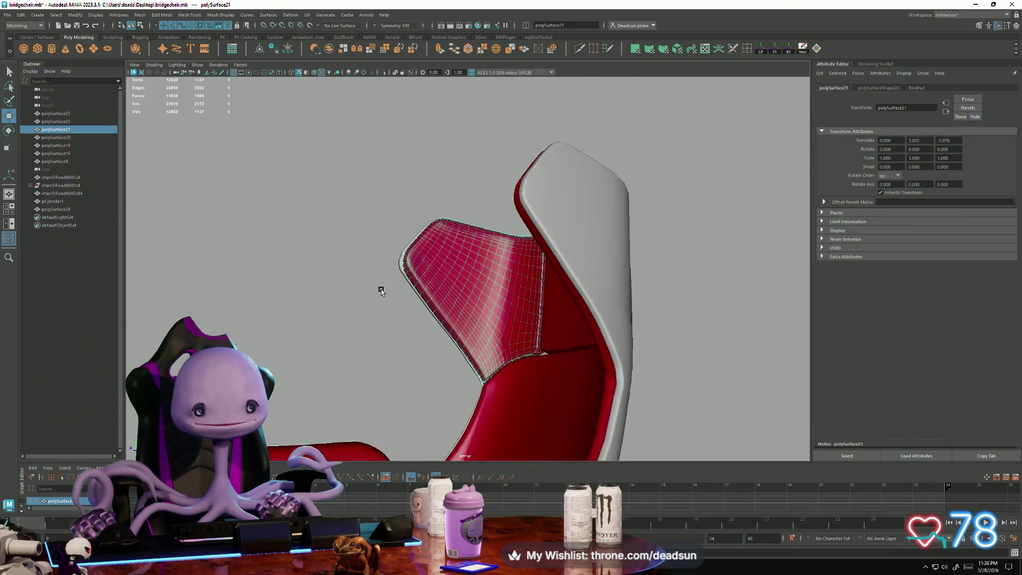
left_click(577, 259)
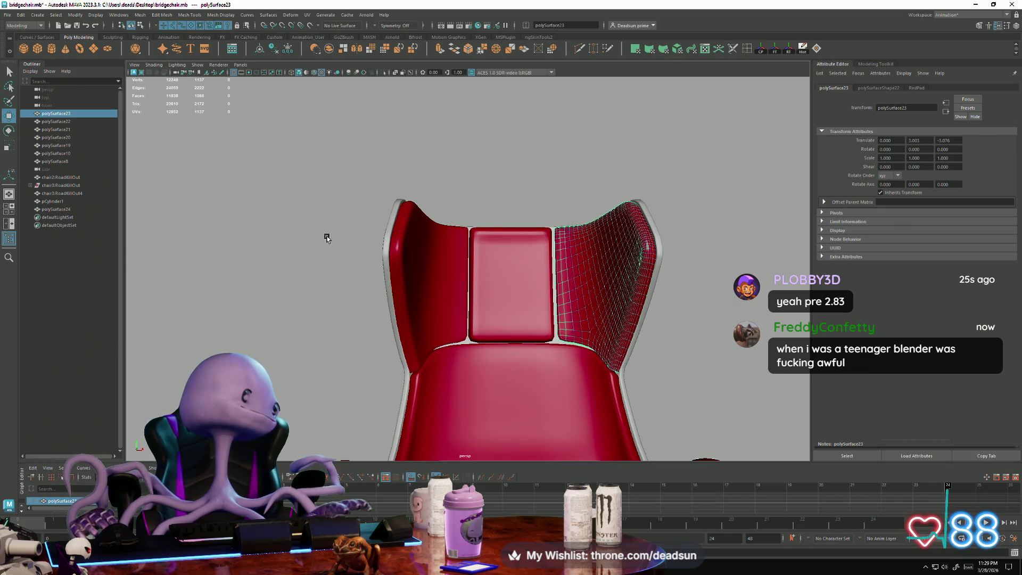
mouse_move(340, 235)
left_mouse_down("alt")
mouse_move(413, 250)
mouse_move(360, 297)
mouse_move(336, 258)
mouse_move(416, 302)
mouse_move(337, 274)
mouse_move(293, 278)
mouse_move(335, 286)
left_mouse_up("alt")
Tumble under the chair to inspect the stand and base, selecting the stand then deselecting it.
left_click(324, 273)
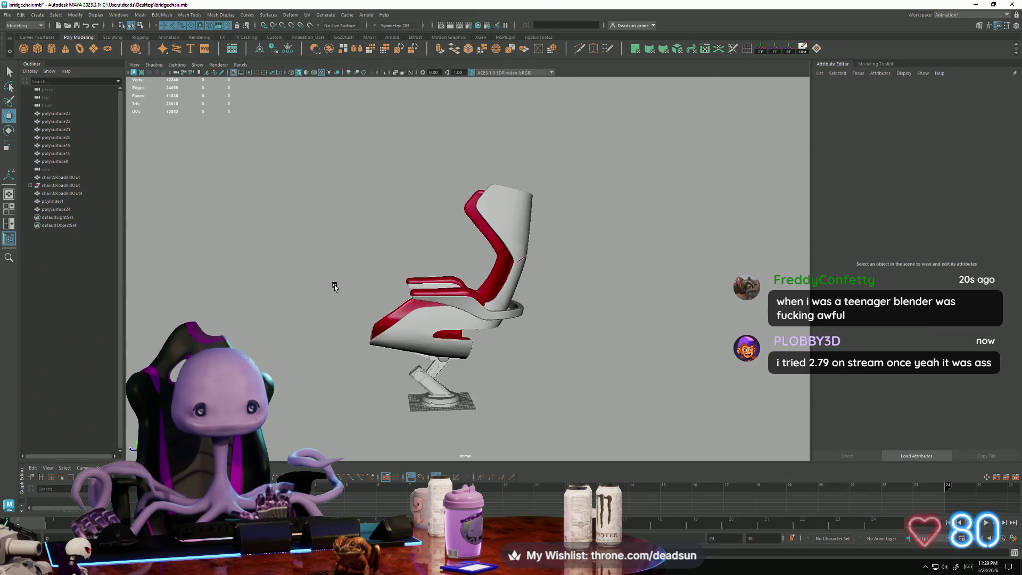
scroll(332, 283, "up", 10)
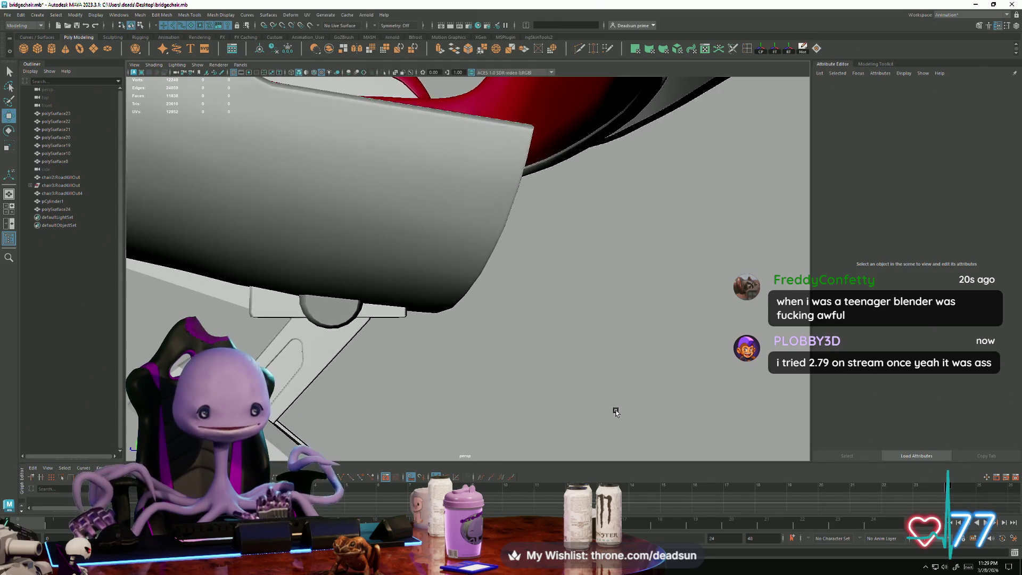
mouse_move(491, 368)
left_mouse_down("alt")
mouse_move(455, 271)
mouse_move(281, 171)
left_mouse_up("alt")
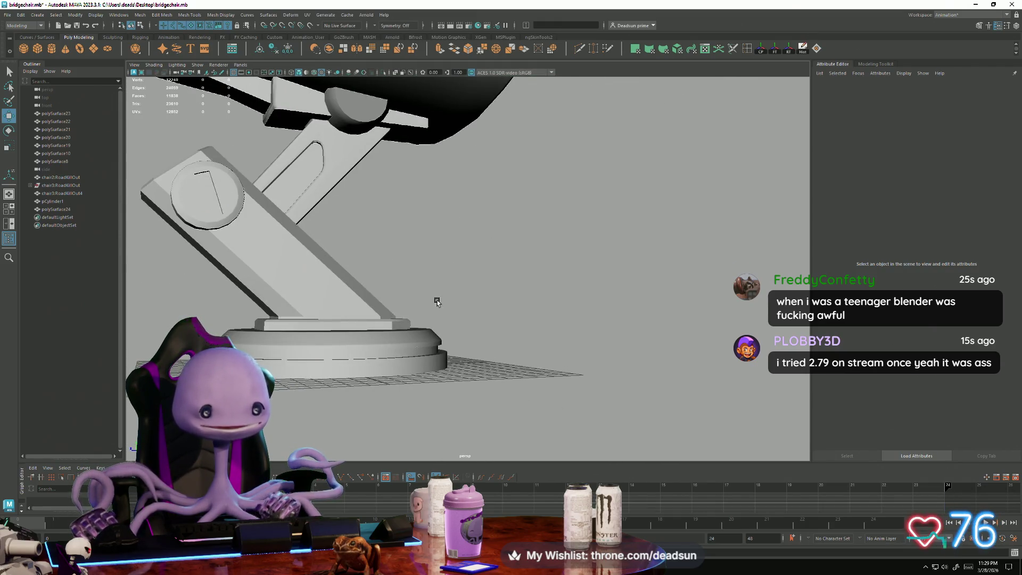
scroll(285, 221, "down", 5)
mouse_move(285, 222)
left_mouse_down("alt")
mouse_move(593, 270)
mouse_move(655, 296)
mouse_move(612, 304)
mouse_move(573, 259)
mouse_move(773, 264)
mouse_move(800, 259)
mouse_move(789, 245)
left_mouse_up("alt")
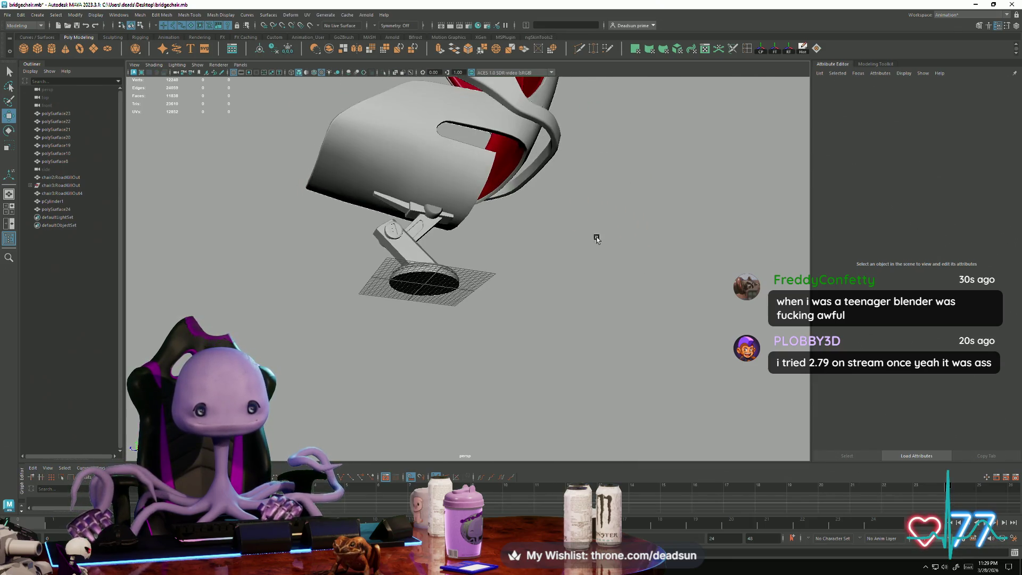
right_click_drag(596, 238, 792, 309, "alt")
left_click(452, 112)
mouse_move(452, 113)
left_mouse_down("alt")
mouse_move(506, 278)
mouse_move(446, 253)
mouse_move(433, 276)
left_mouse_up("alt")
right_click_drag(432, 275, 334, 230, "alt")
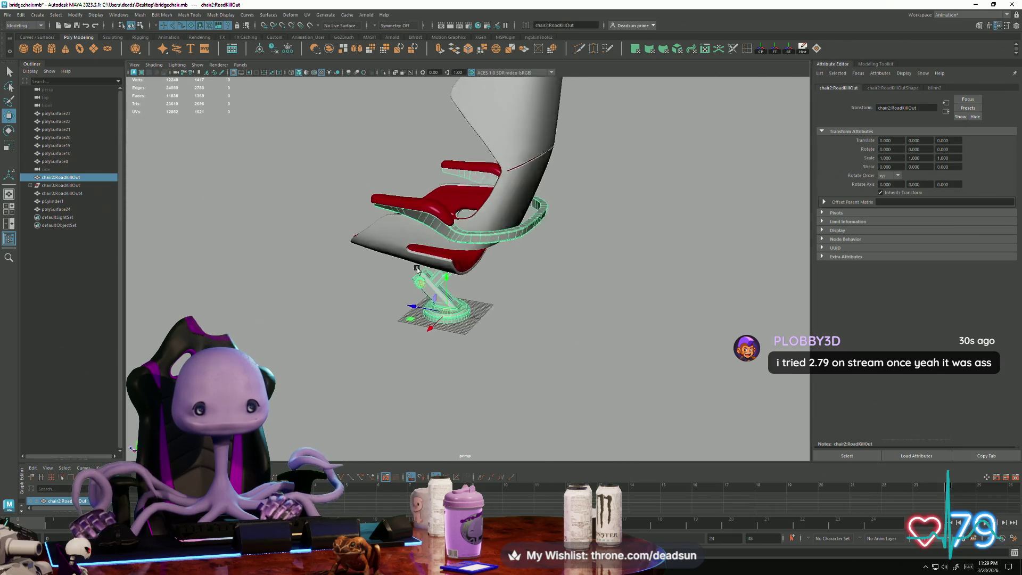
left_click(350, 293)
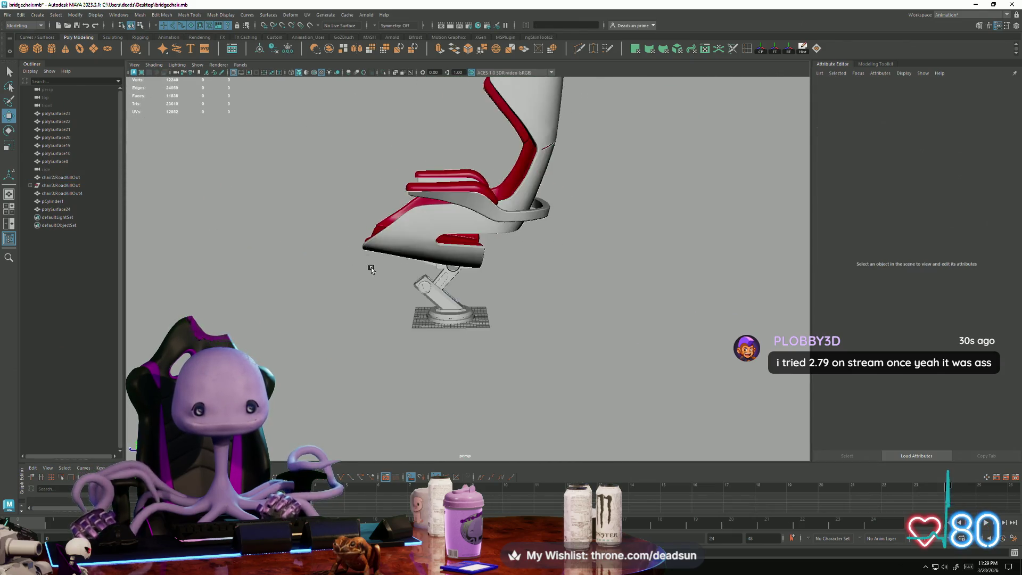
left_click_drag(477, 347, 296, 382, "alt")
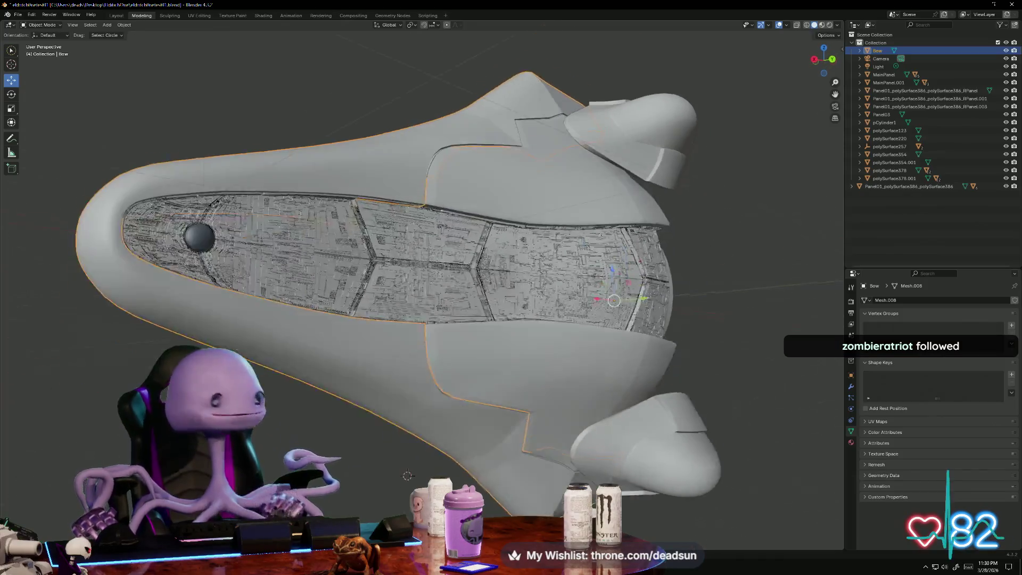
mouse_move(405, 426)
middle_mouse_down()
mouse_move(288, 431)
mouse_move(320, 453)
mouse_move(341, 447)
mouse_move(330, 450)
middle_mouse_up()
scroll(426, 287, "up", 5)
scroll(426, 288, "down", 3)
scroll(330, 450, "up", 5)
scroll(276, 469, "up", 3)
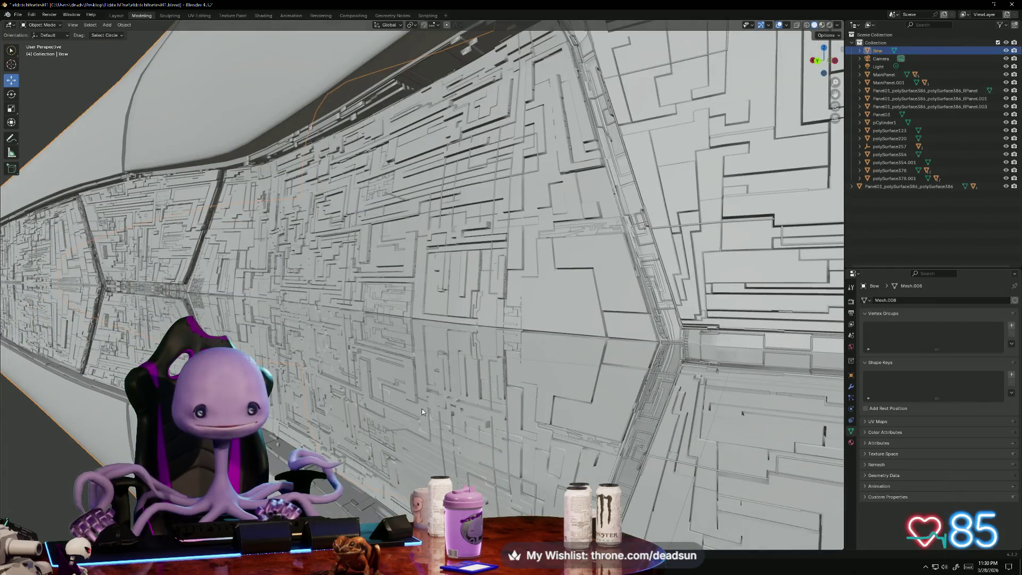
mouse_move(110, 420)
middle_mouse_down()
mouse_move(314, 404)
mouse_move(67, 487)
mouse_move(127, 357)
middle_mouse_up()
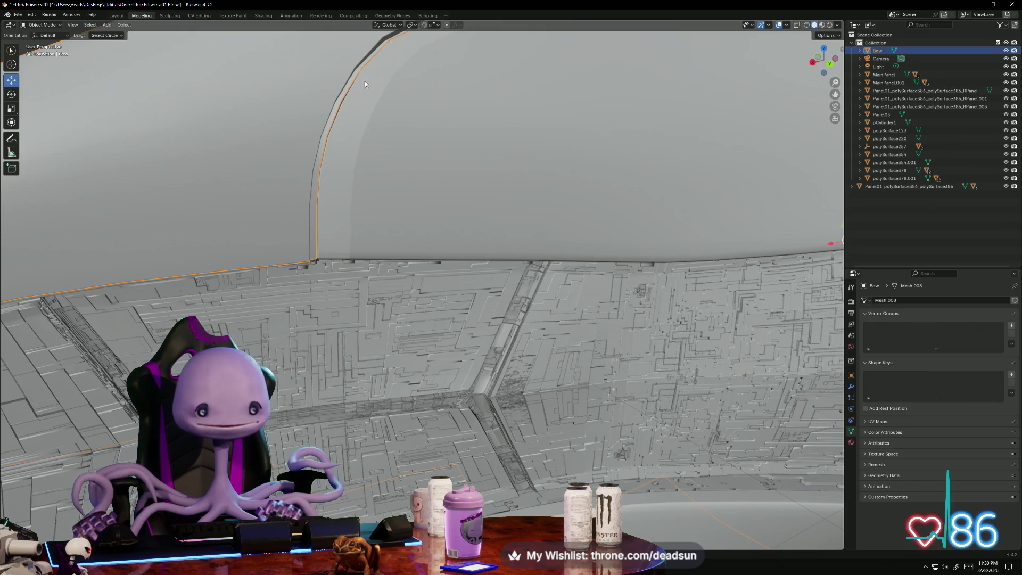
scroll(346, 337, "down", 10)
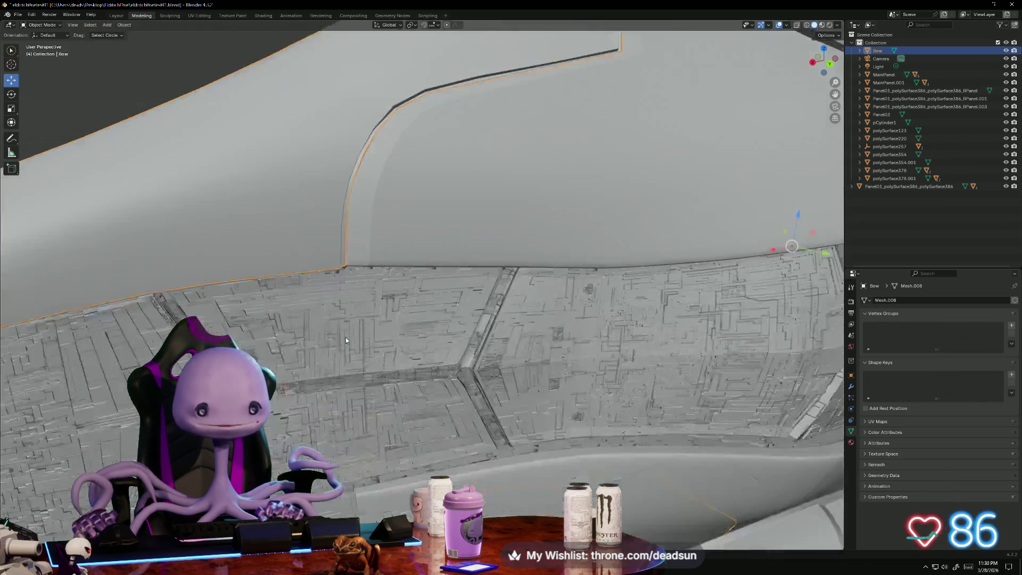
mouse_move(330, 456)
middle_mouse_down()
mouse_move(321, 386)
mouse_move(313, 441)
mouse_move(478, 443)
mouse_move(440, 442)
middle_mouse_up()
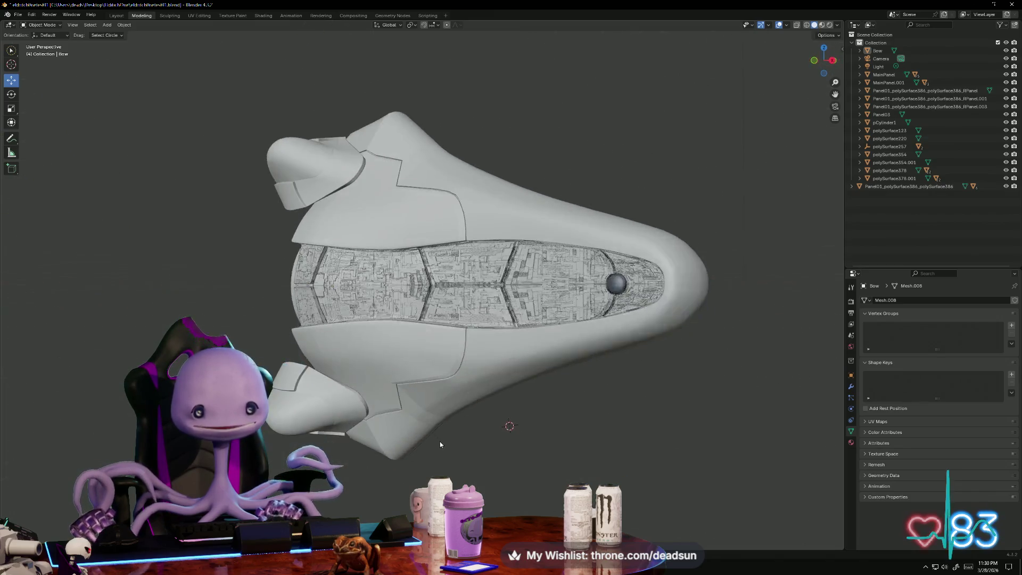
scroll(450, 438, "up", 10)
scroll(445, 439, "down", 12)
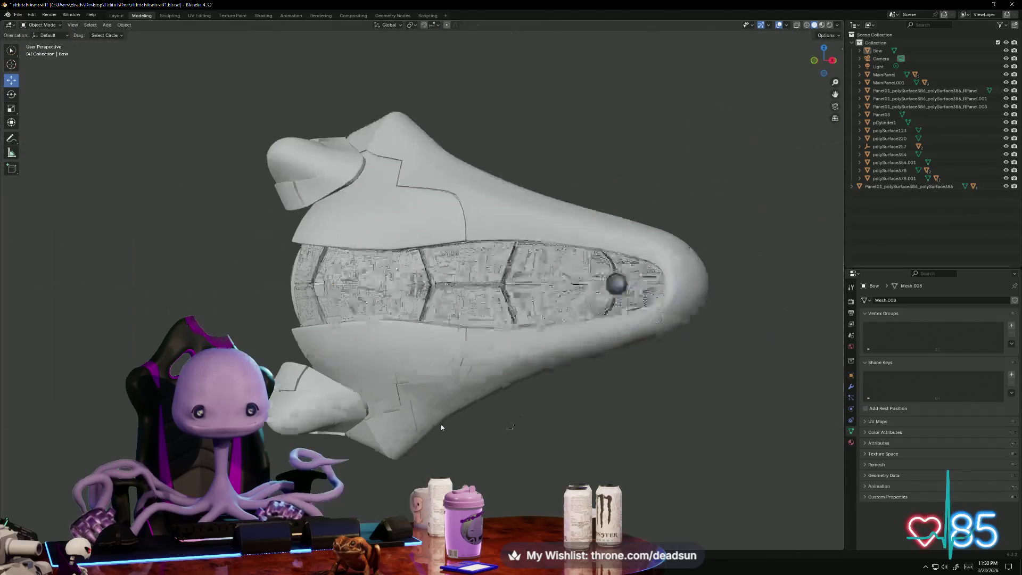
middle_click_drag(441, 427, 353, 420)
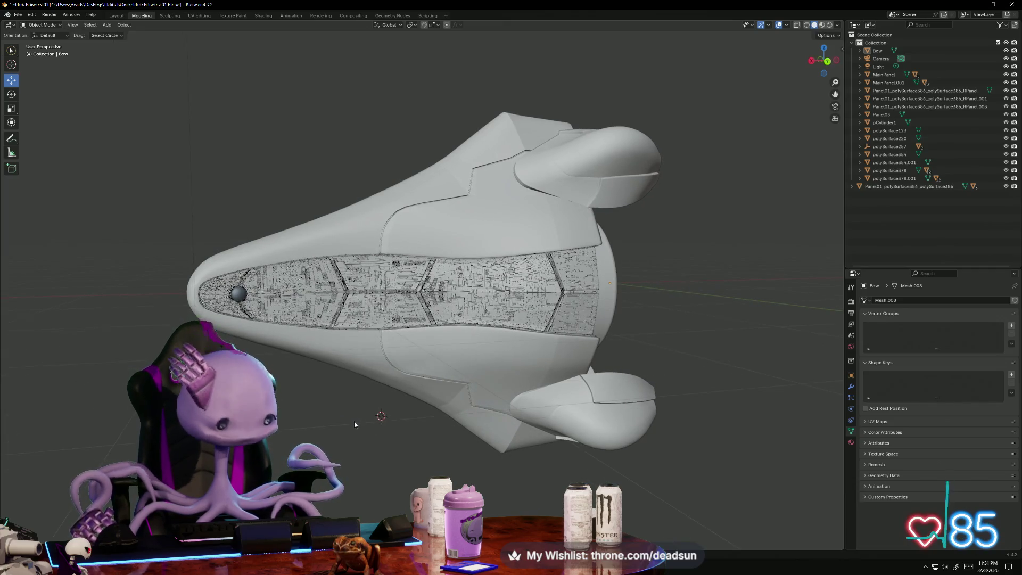
scroll(324, 424, "up", 8)
scroll(324, 424, "up", 3)
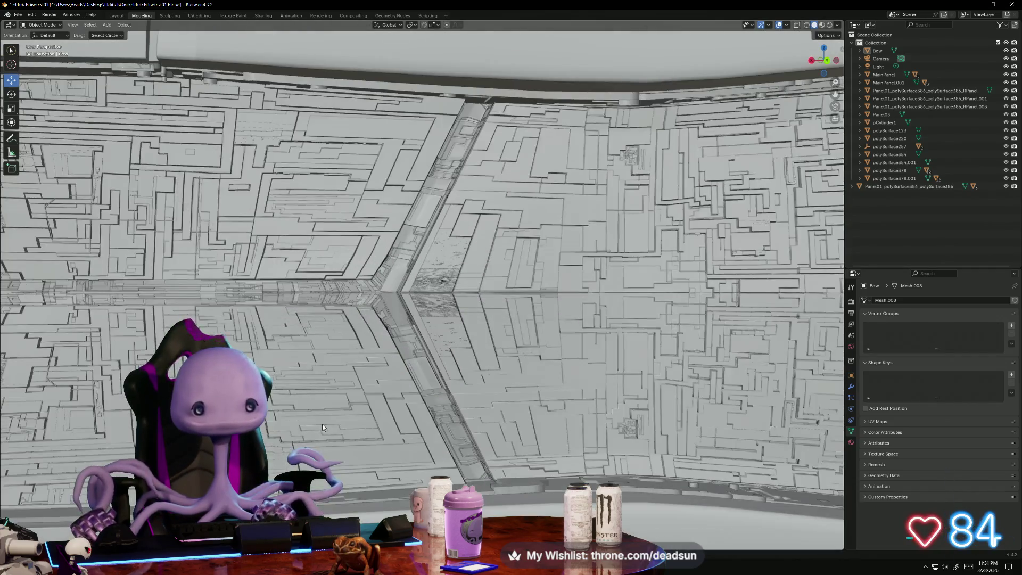
scroll(327, 414, "up", 4)
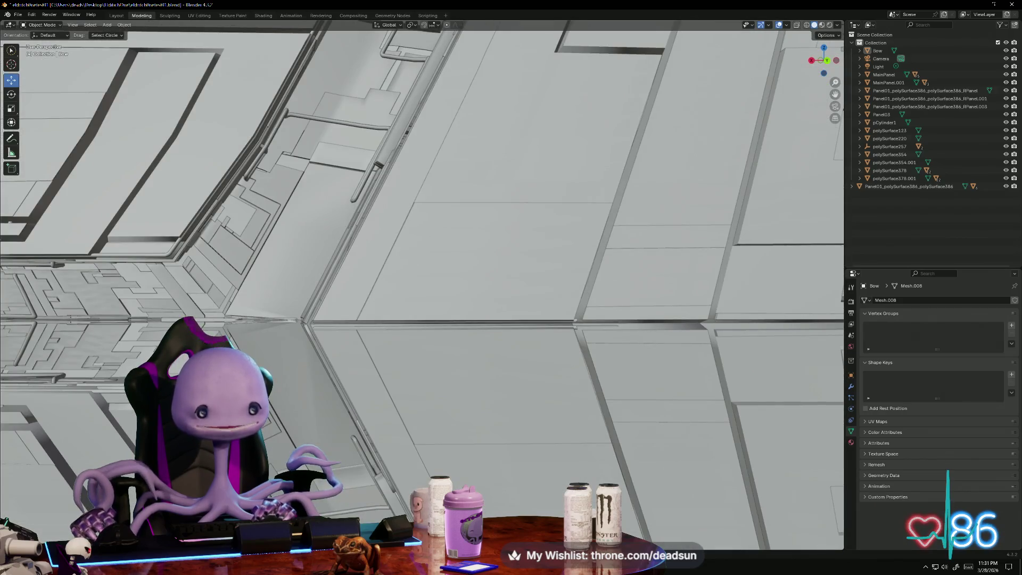
middle_click_drag(276, 440, 295, 439)
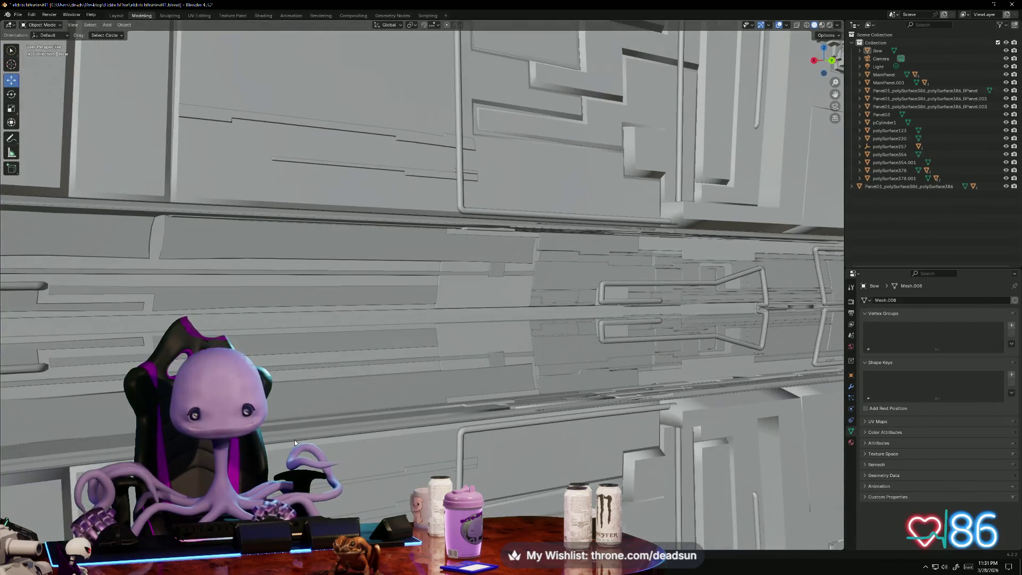
scroll(295, 439, "up", 3)
middle_click_drag(435, 429, 452, 428)
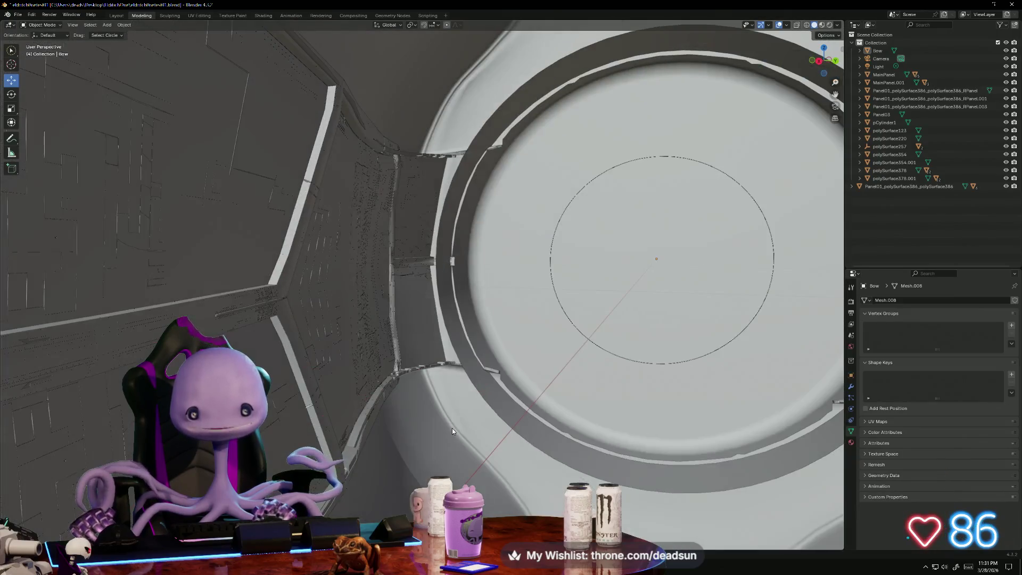
View the ship's greebled wall from behind with Ctrl+Numpad 1, then orbit to an angled close-up.
right_click(443, 420)
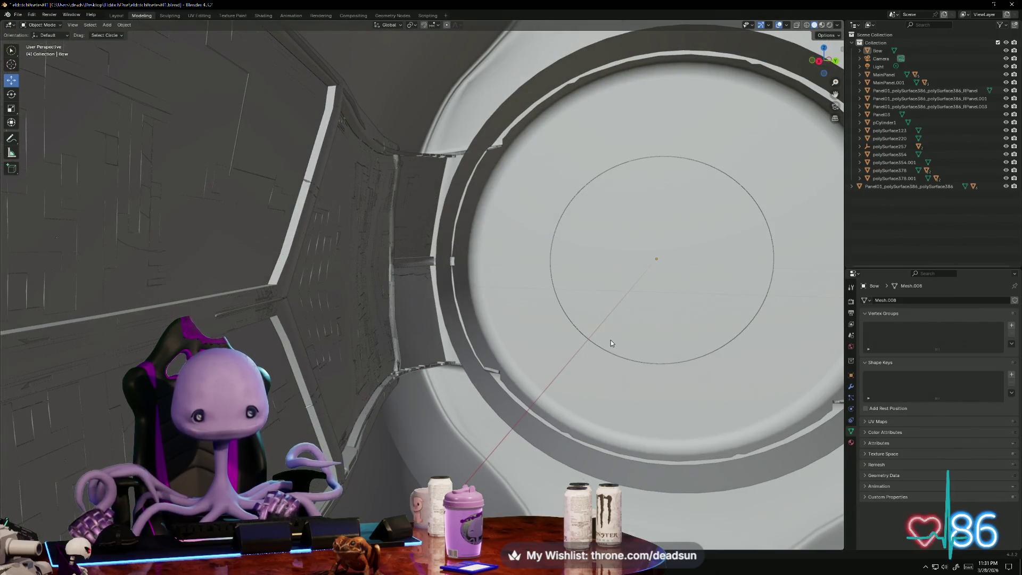
key("ctrl+KP_1")
mouse_move(464, 366)
middle_mouse_down()
mouse_move(525, 367)
mouse_move(561, 354)
mouse_move(121, 297)
mouse_move(378, 369)
mouse_move(778, 342)
middle_mouse_up()
scroll(778, 342, "up", 5)
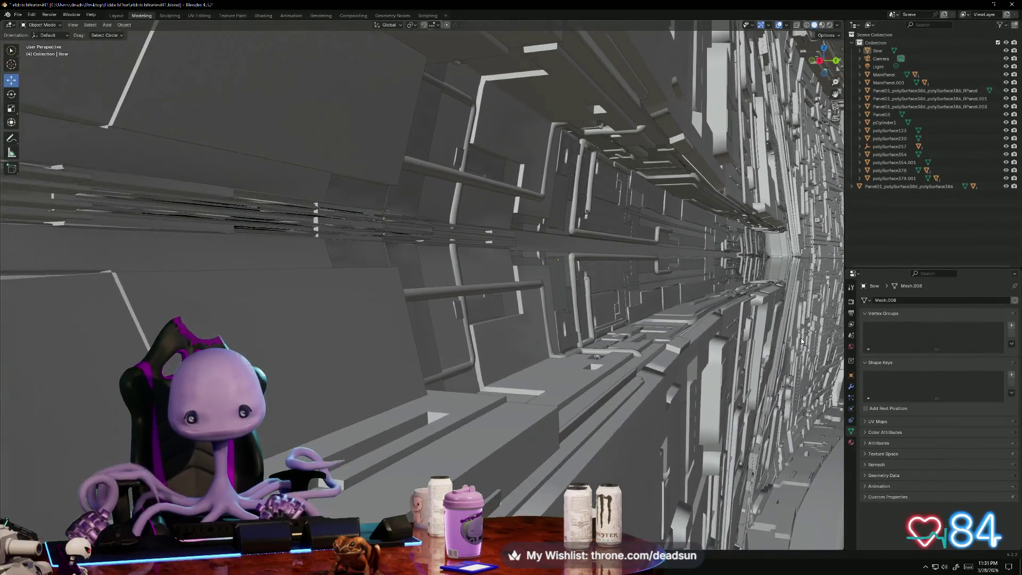
scroll(786, 341, "down", 6)
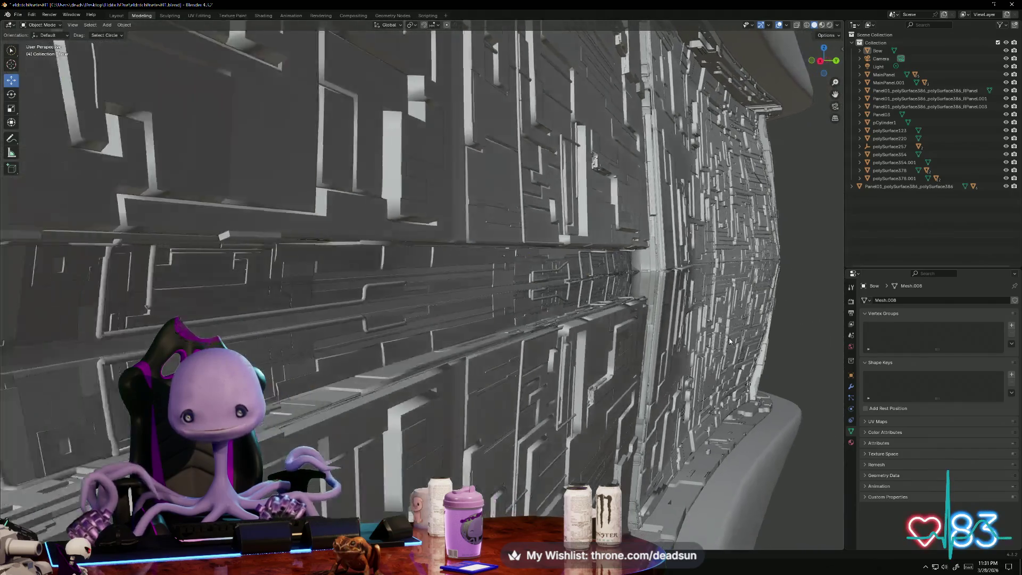
scroll(794, 343, "up", 5)
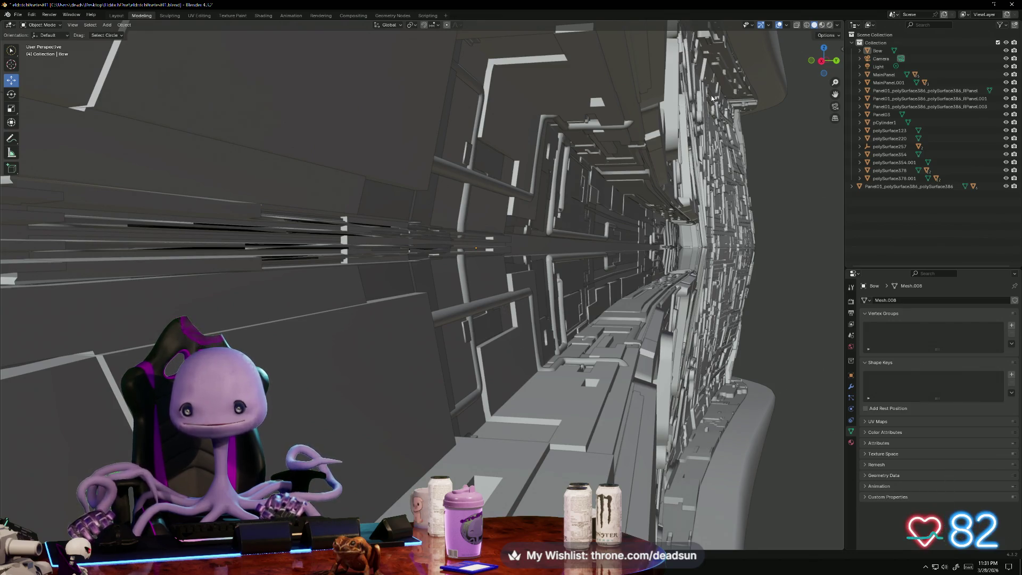
Rotate around the ship with Numpad 6, then close Blender to bring up the save prompt.
key("KP_6")
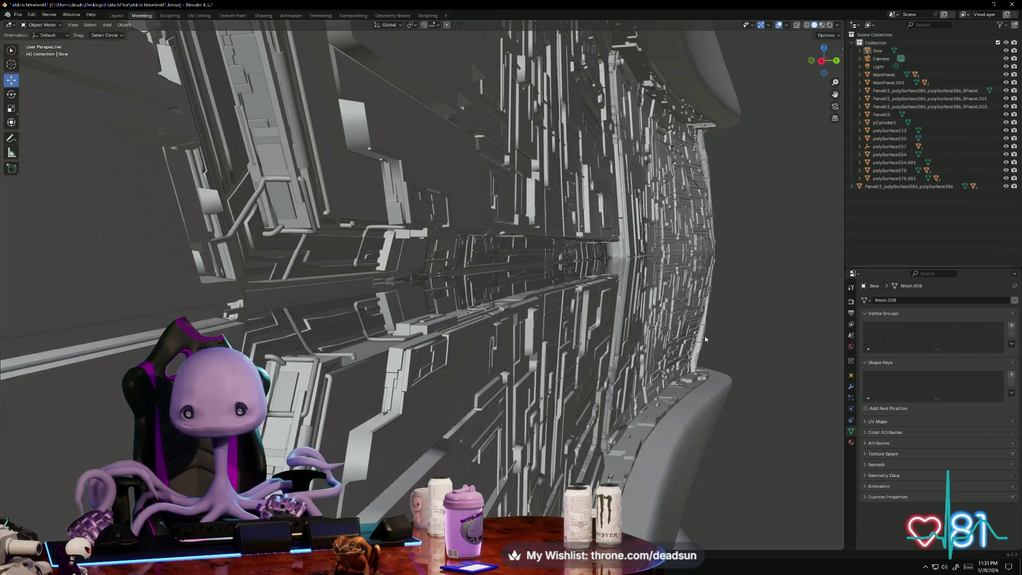
key("KP_6")
key("KP_6")
key("KP_6")
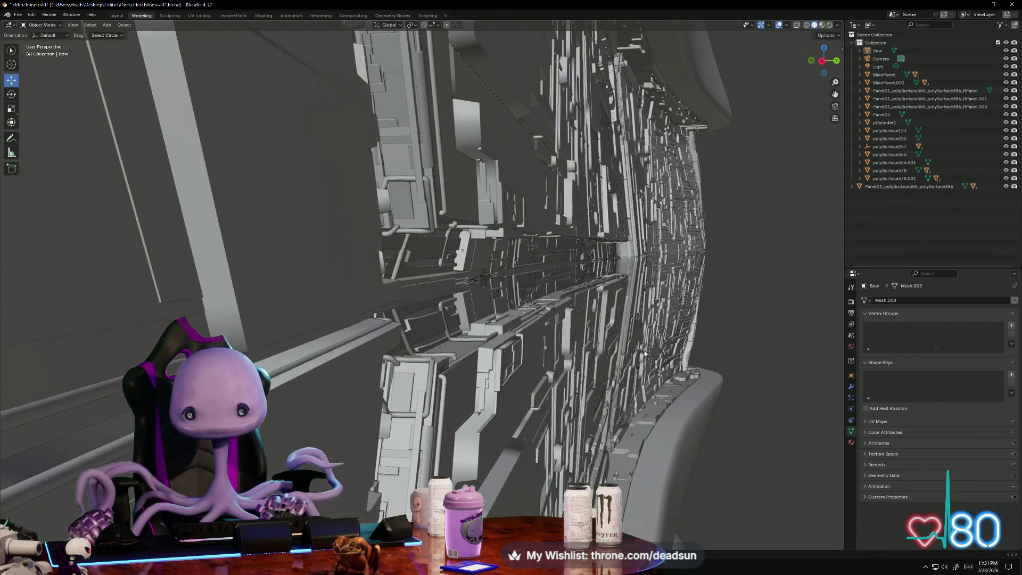
key("KP_6")
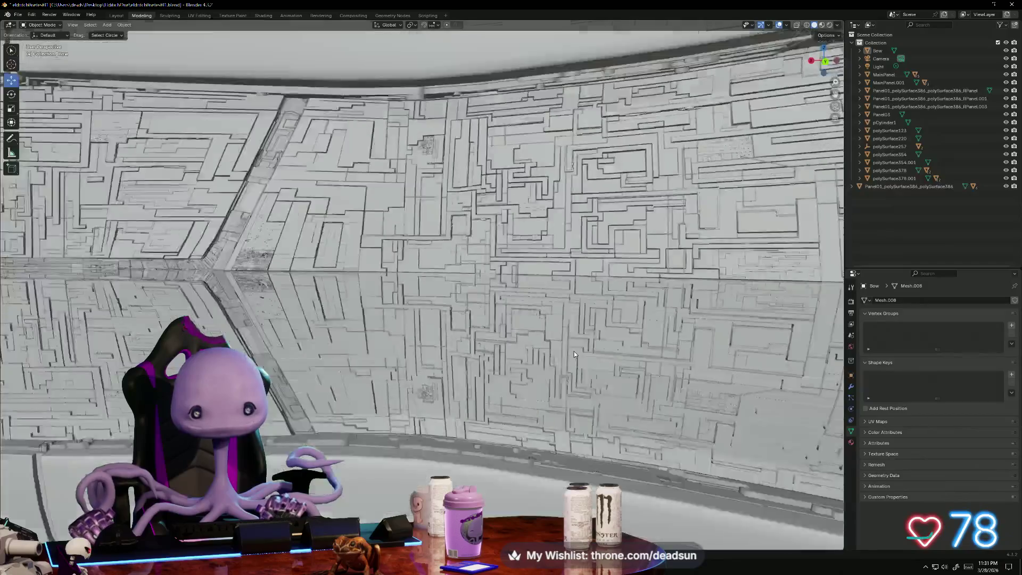
scroll(641, 353, "down", 10)
key("KP_6")
key("KP_6")
key("KP_6")
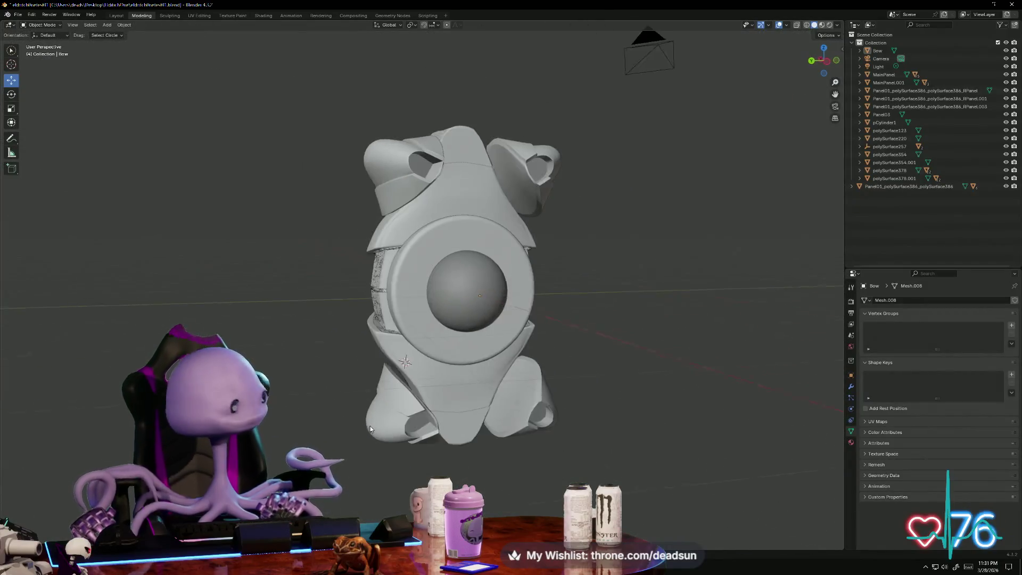
key("KP_6")
key("KP_6")
key("KP_6")
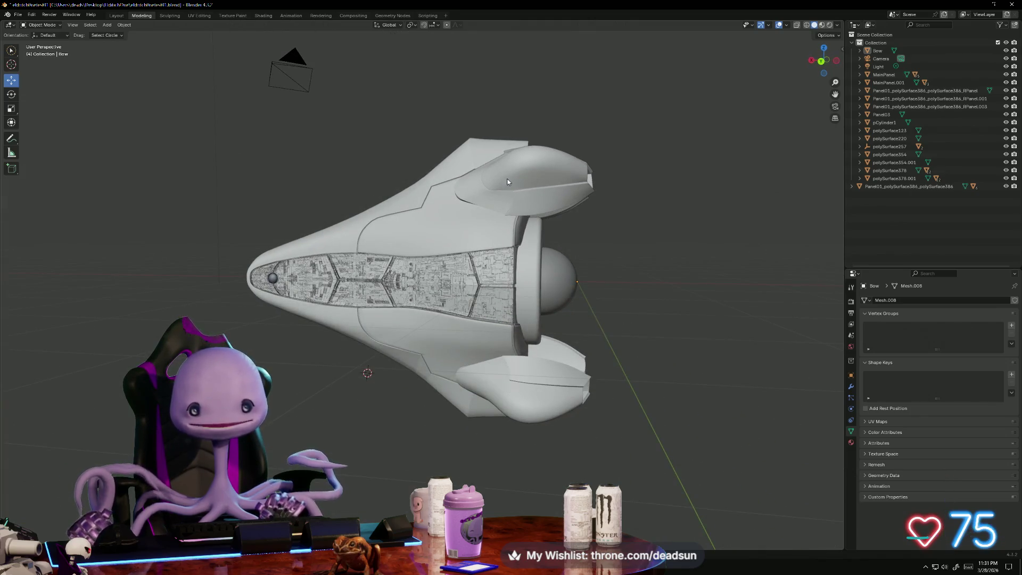
key("KP_6")
key("KP_6")
key("KP_6")
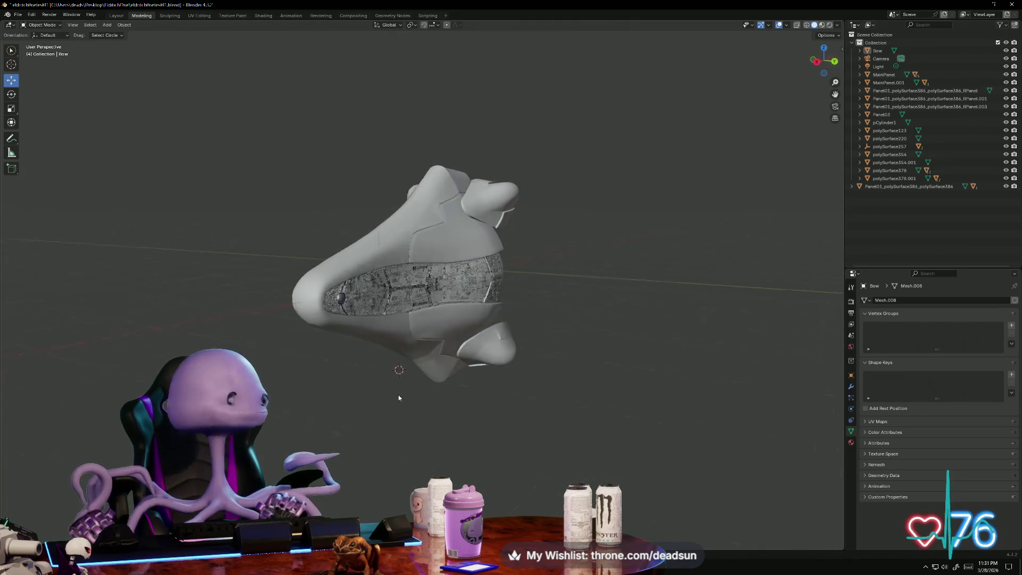
left_click(1011, 5)
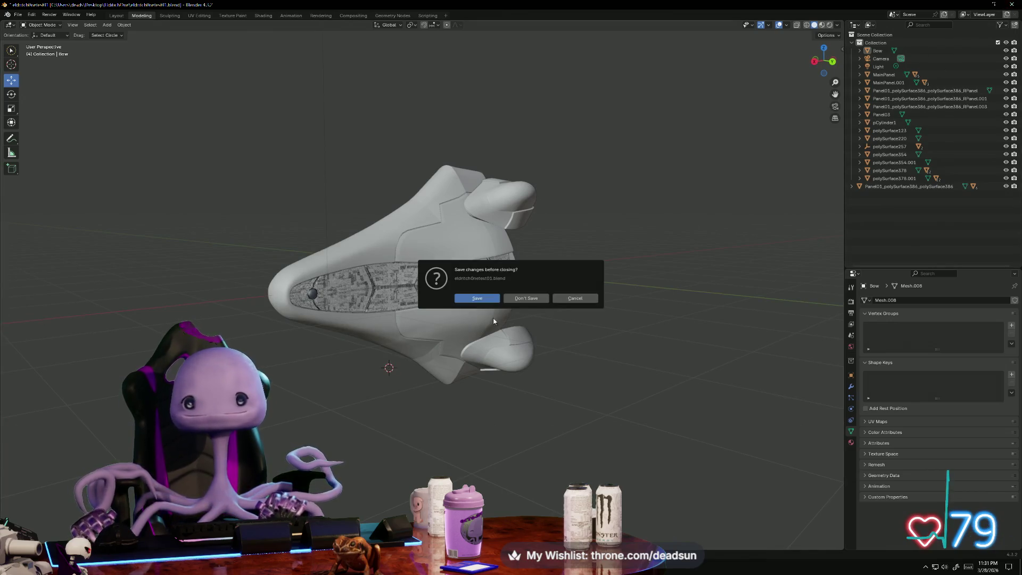
Answer the save prompt so Blender closes, then tumble the view around the dropship scene.
left_click(526, 298)
mouse_move(422, 404)
left_mouse_down("alt")
mouse_move(423, 365)
mouse_move(360, 366)
mouse_move(342, 417)
mouse_move(337, 392)
mouse_move(489, 401)
mouse_move(361, 390)
mouse_move(370, 392)
mouse_move(350, 402)
mouse_move(358, 393)
left_mouse_up("alt")
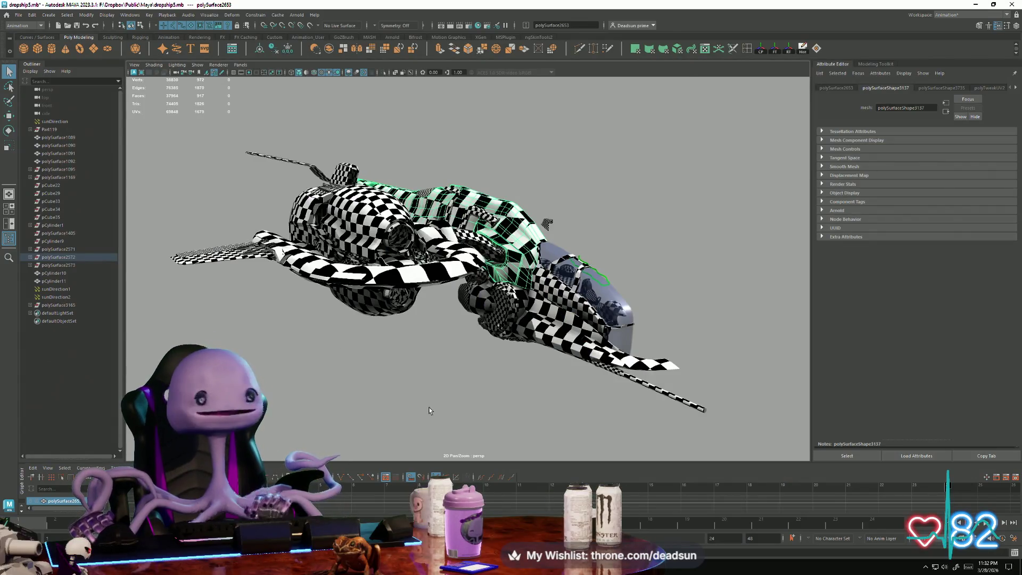
mouse_move(430, 411)
left_mouse_down("alt")
mouse_move(490, 392)
mouse_move(466, 379)
mouse_move(522, 338)
mouse_move(436, 404)
left_mouse_up("alt")
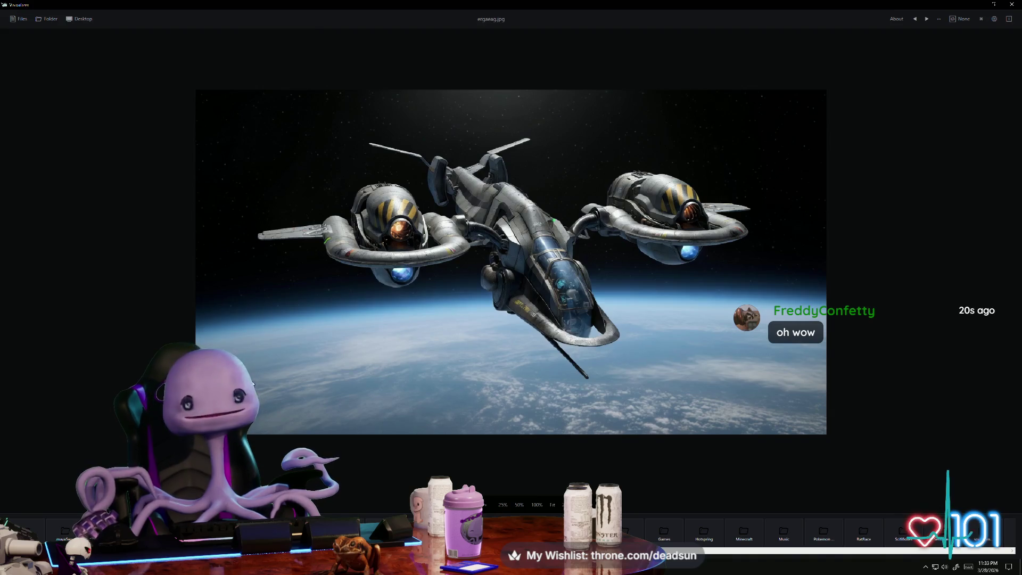
Zoom in and back out on the spaceship reference image.
scroll(412, 344, "up", 2)
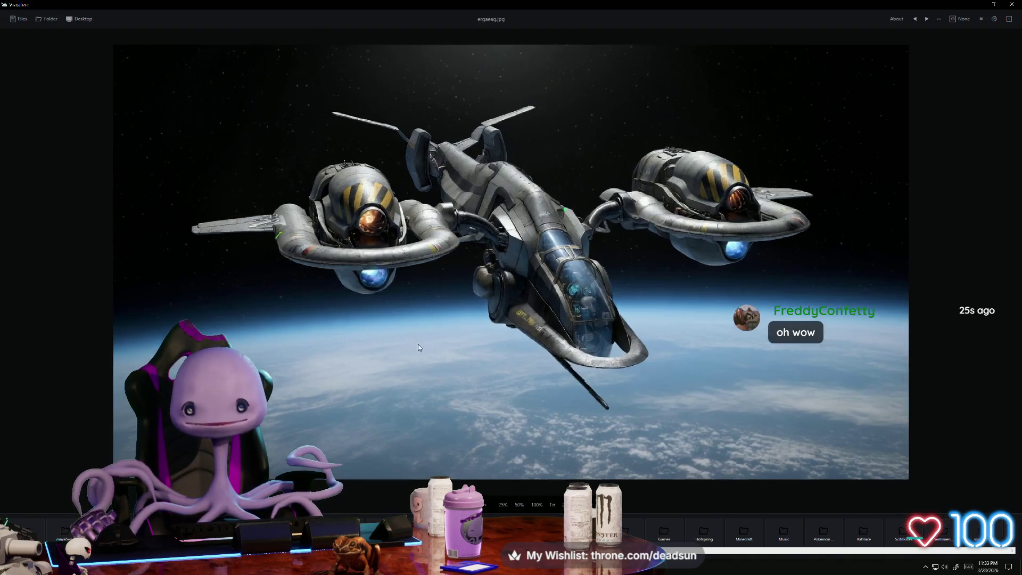
scroll(426, 357, "down", 1)
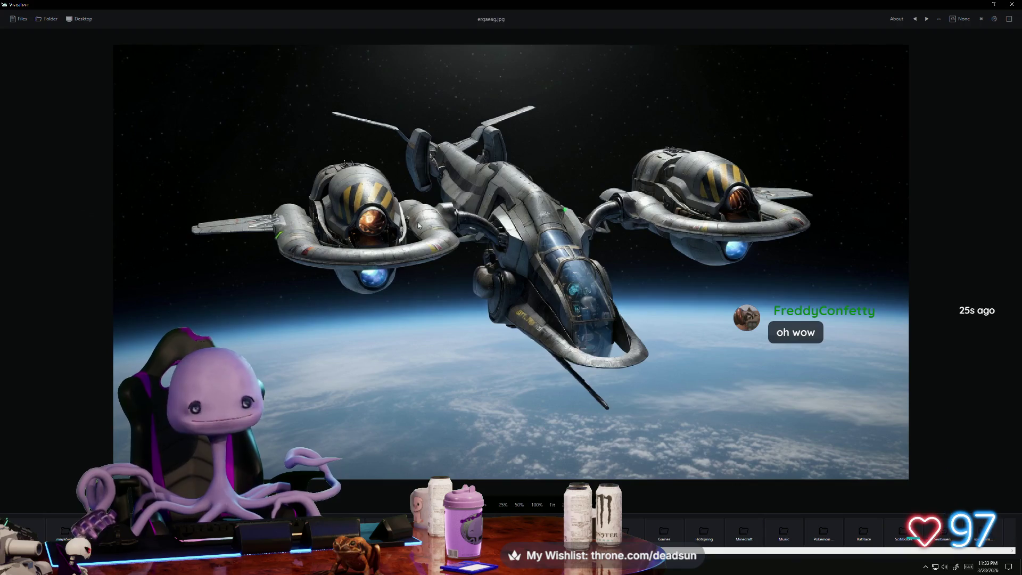
scroll(454, 279, "down", 2)
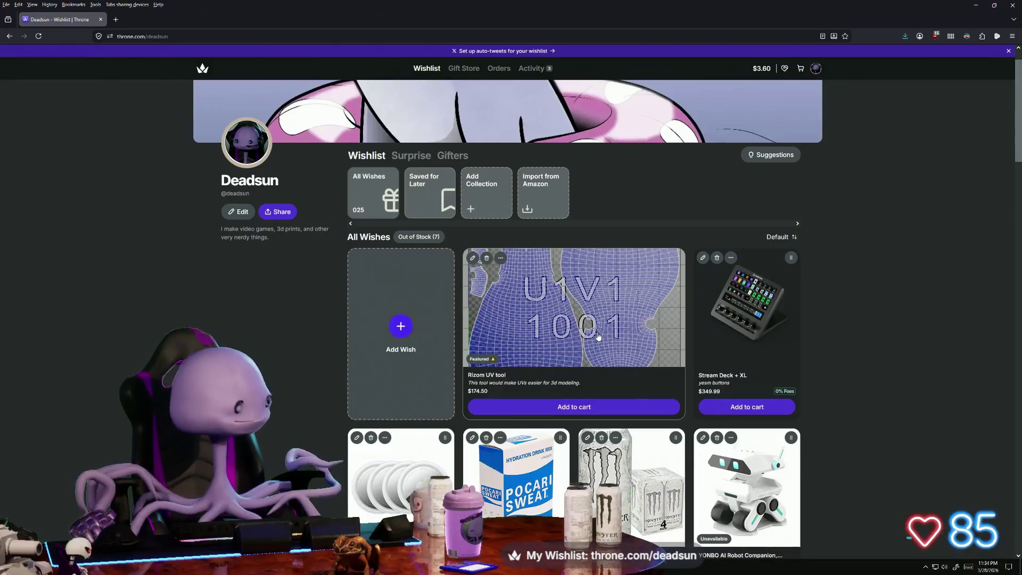
Scroll down the Throne wishlist page featuring the Rizom UV tool at $174.50.
scroll(598, 336, "down", 3)
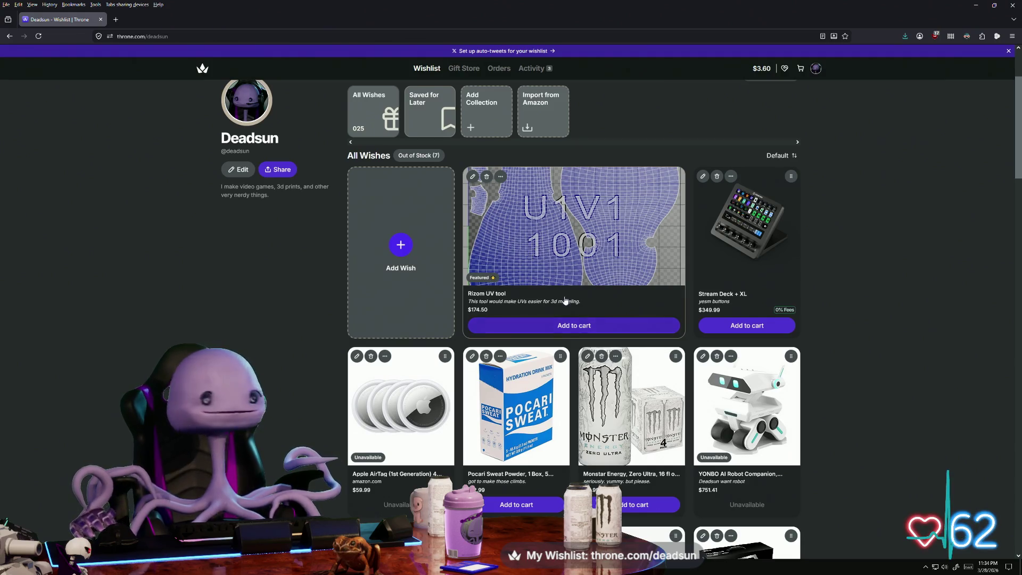
Scroll up and down the Throne wishlist around the $174.50 Rizom UV tool card.
scroll(592, 266, "down", 1)
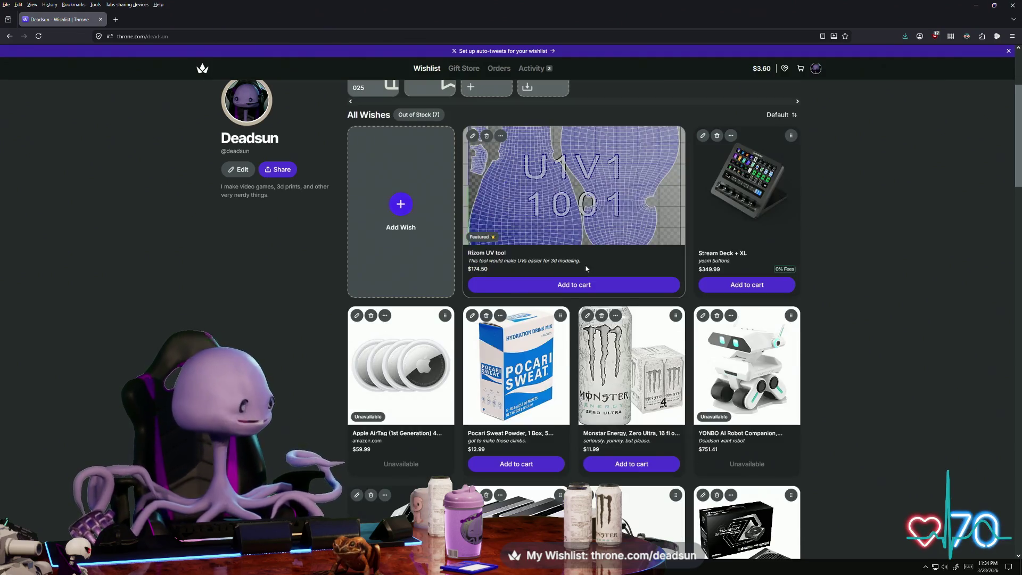
scroll(584, 269, "up", 1)
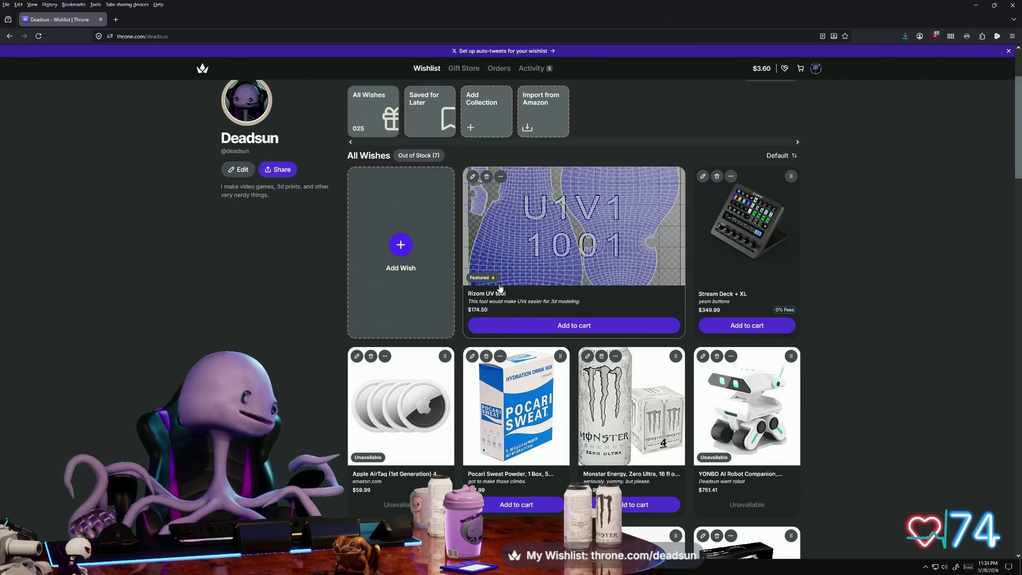
scroll(527, 262, "down", 1)
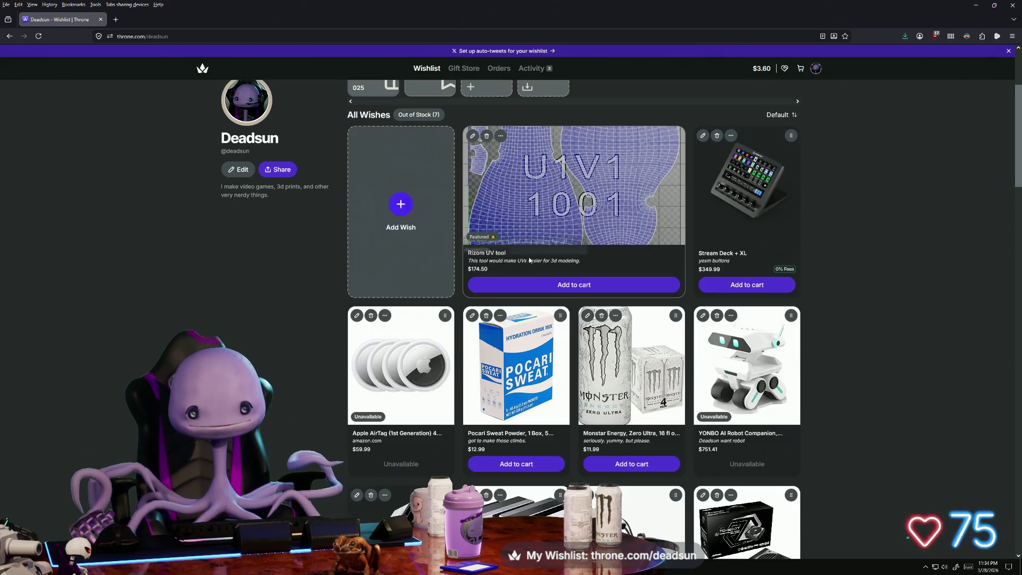
scroll(541, 275, "down", 1)
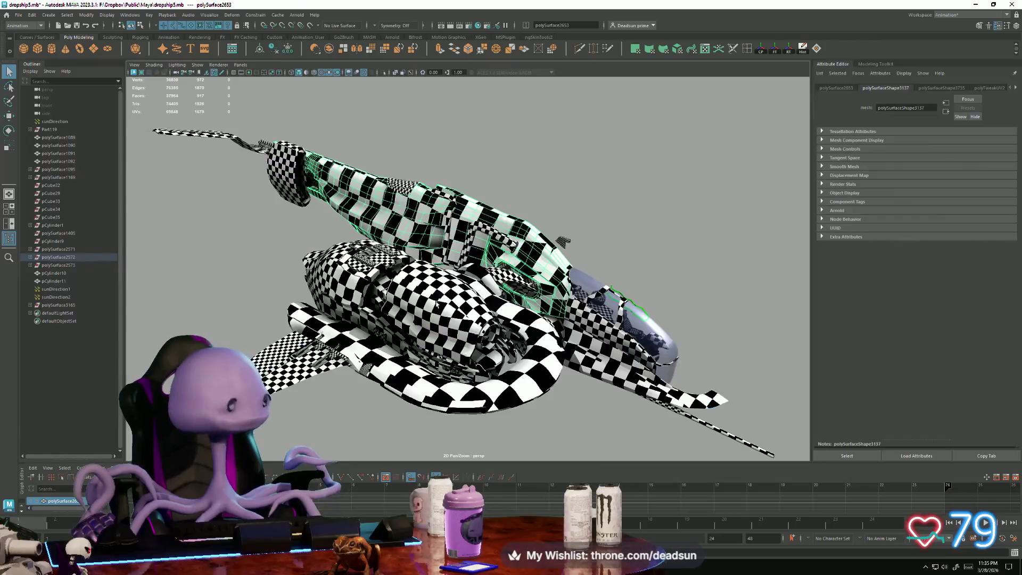
Orbit toward the dropship's hull gaps, switch to the Modeling menu set, and show the UV menu.
scroll(383, 248, "up", 5)
left_click_drag(384, 248, 521, 269, "alt")
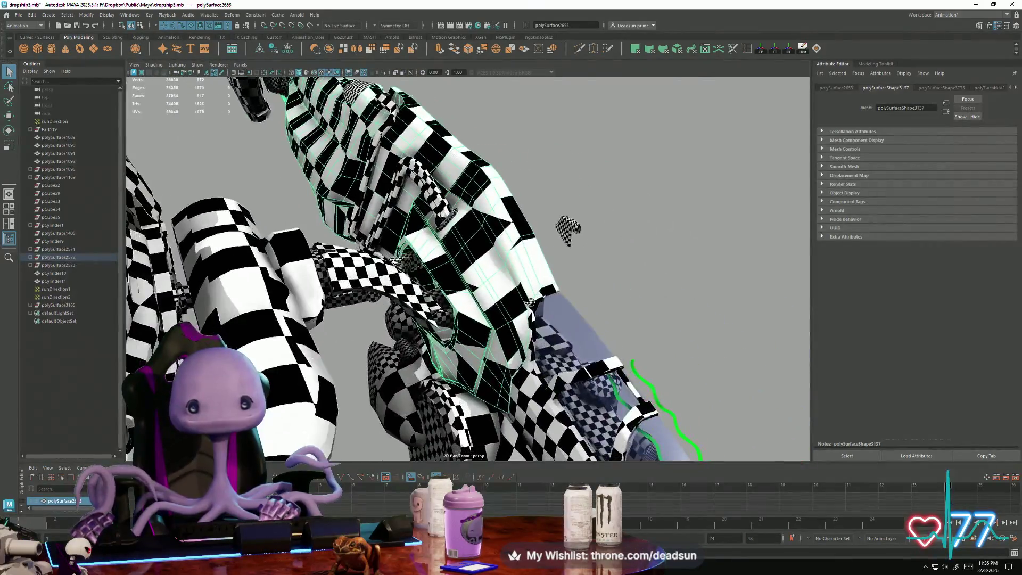
left_click_drag(473, 187, 371, 118, "alt")
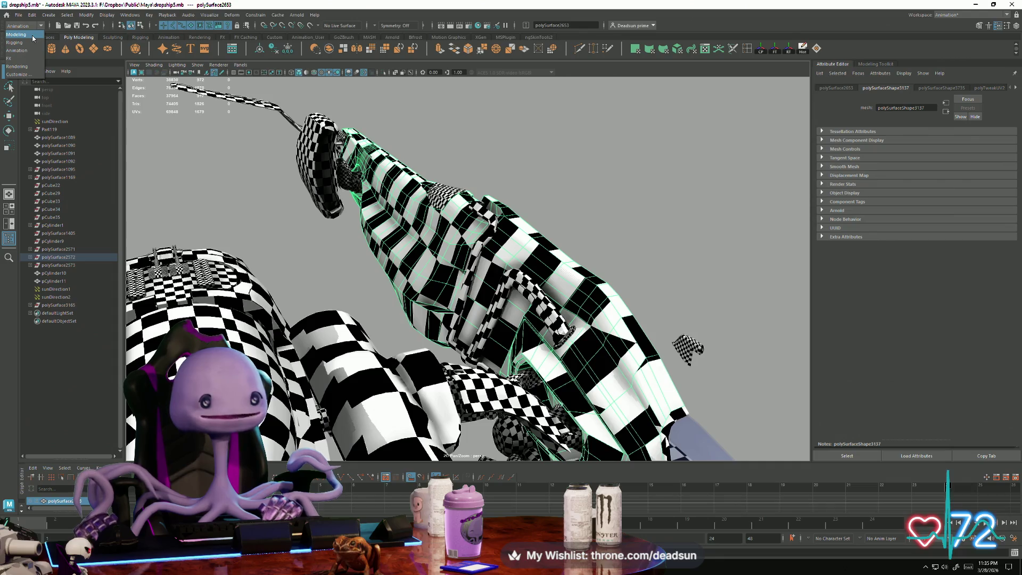
left_click(32, 34)
left_click(319, 15)
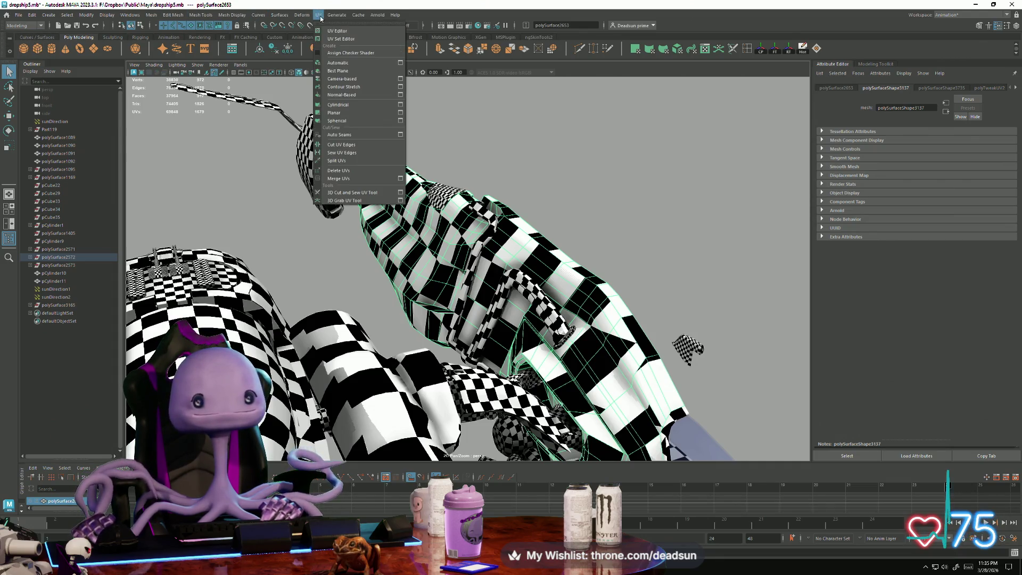
Open a maximized UV Editor framed on the dropship's UV shells with the checker texture shown.
left_click(327, 31)
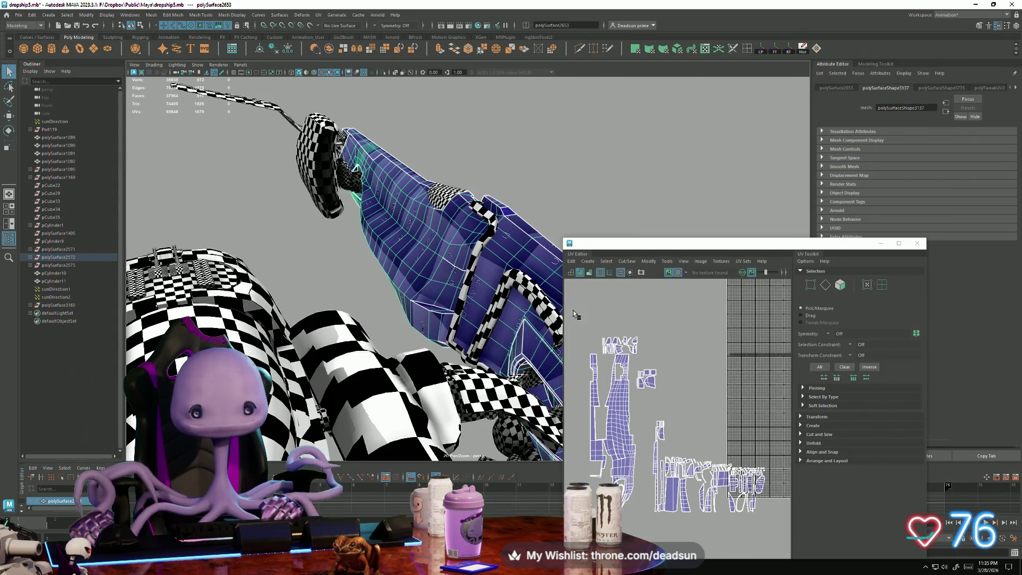
left_click(899, 243)
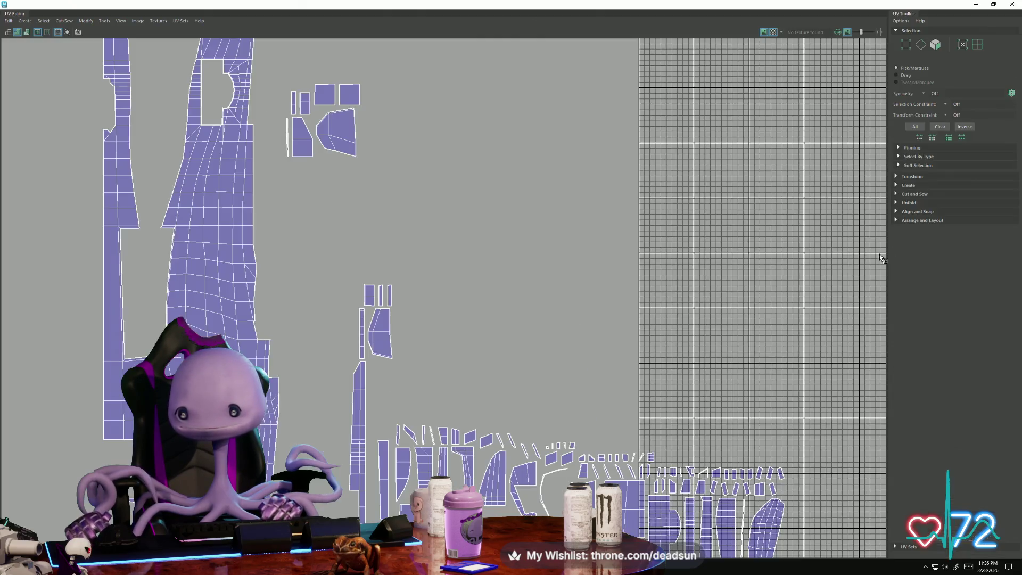
scroll(303, 392, "down", 3)
mouse_move(303, 392)
middle_mouse_down("alt")
mouse_move(418, 368)
mouse_move(426, 329)
mouse_move(431, 409)
middle_mouse_up("alt")
mouse_move(454, 357)
middle_mouse_down("alt")
mouse_move(401, 357)
mouse_move(442, 260)
middle_mouse_up("alt")
scroll(441, 259, "up", 5)
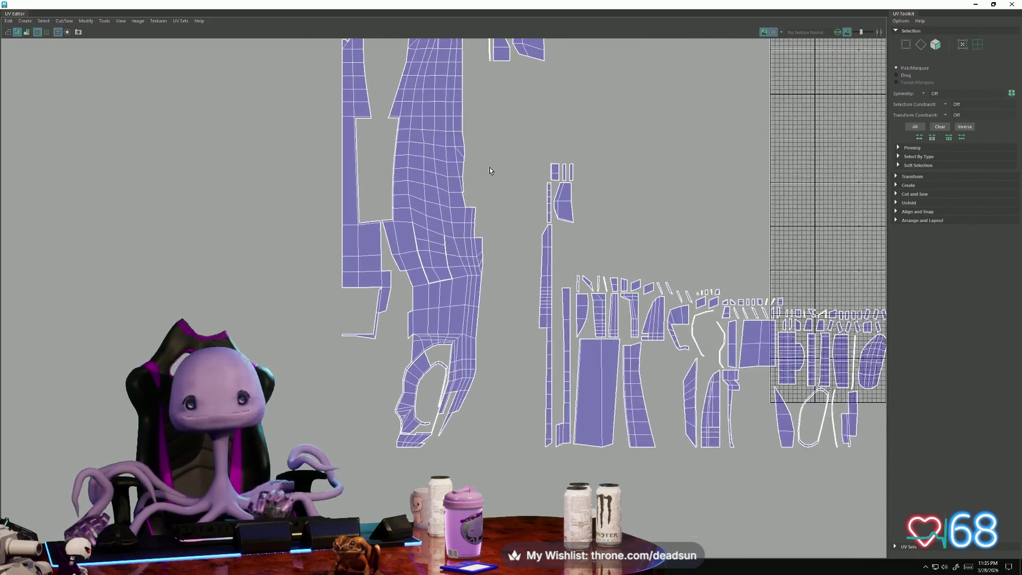
middle_click_drag(454, 333, 458, 264, "alt")
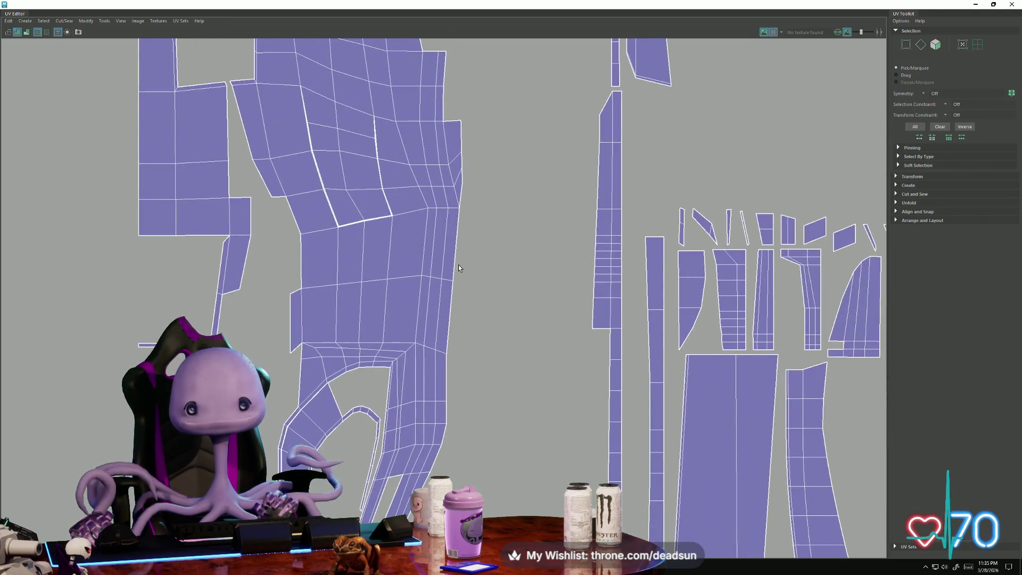
key("F10")
Select three edges along the UV shell's border.
left_click(455, 258)
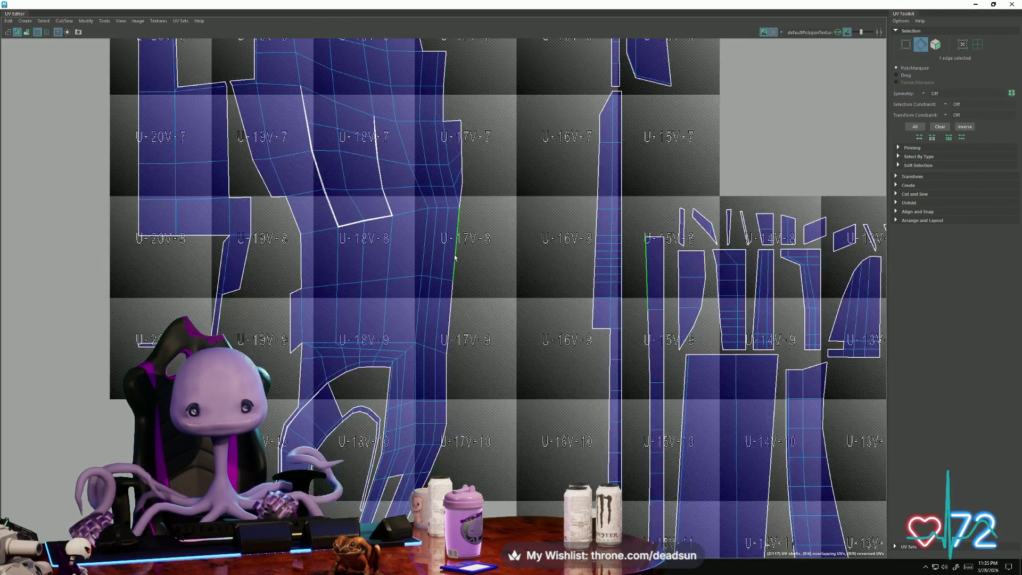
left_click(451, 299, "shift")
scroll(436, 347, "down", 2)
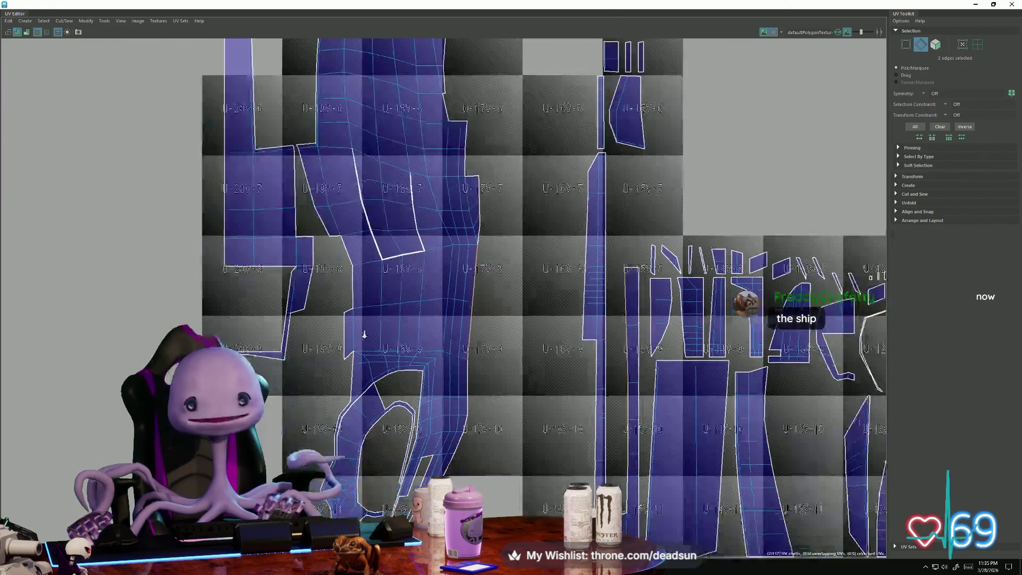
middle_click_drag(436, 347, 371, 313, "alt")
left_click(418, 362, "shift")
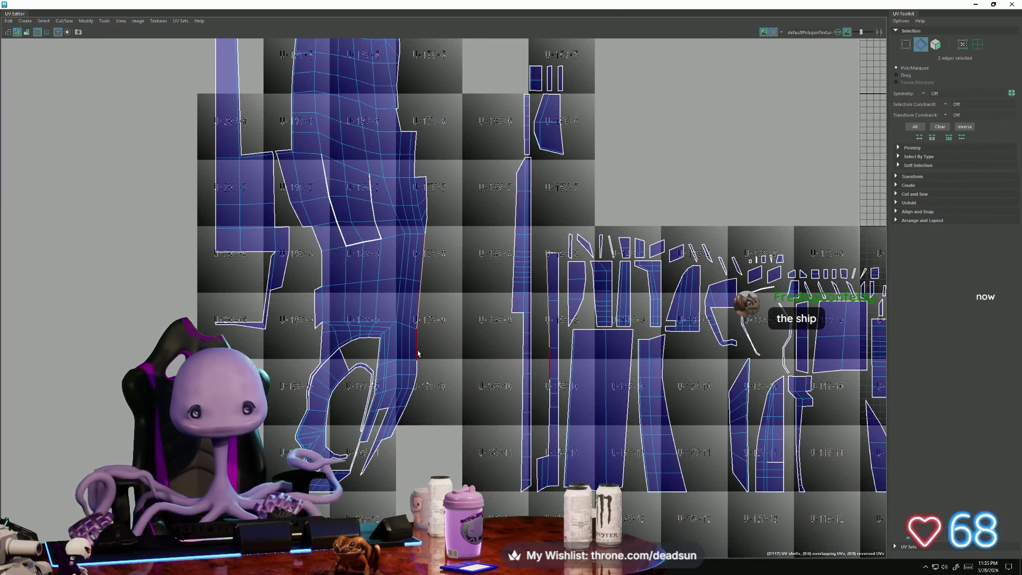
Convert the selection to UVs and move the thin strip beside the large hull shell.
key("F12")
left_click(554, 344)
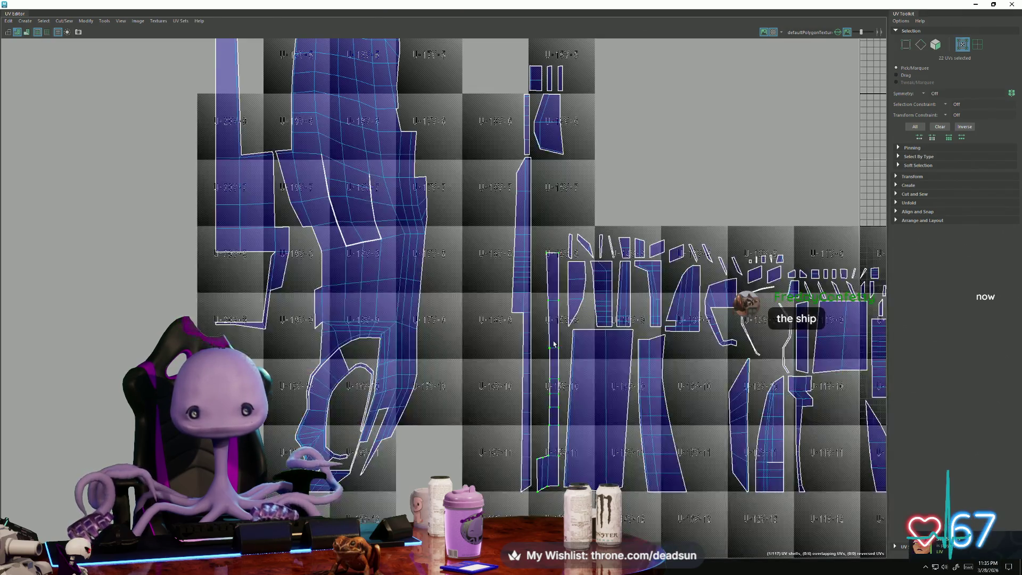
key("w")
mouse_move(545, 367)
left_mouse_down()
mouse_move(484, 358)
mouse_move(427, 307)
mouse_move(427, 292)
left_mouse_up()
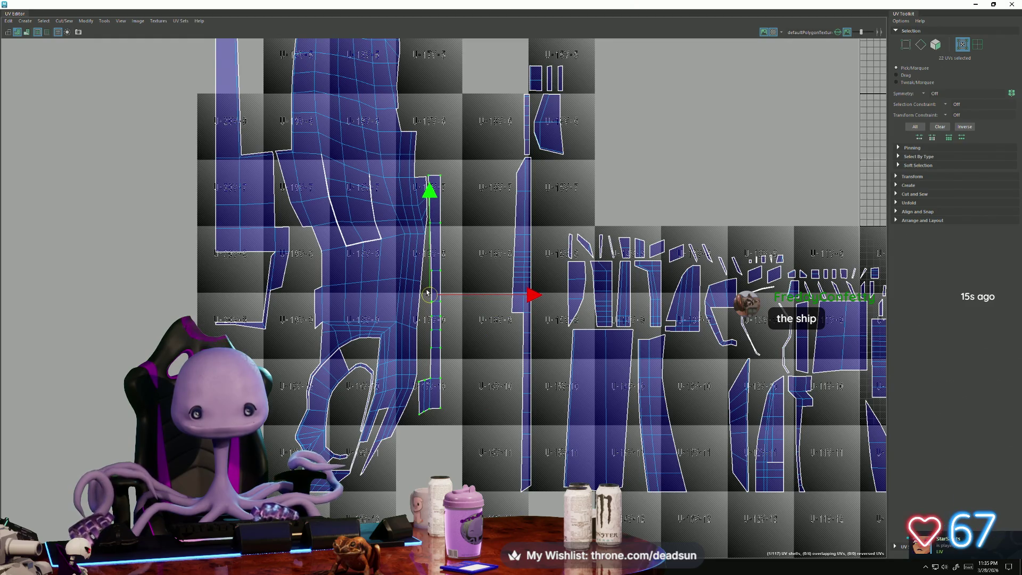
Reselect the whole thin UV strip, nudge it down slightly, and reframe the layout.
right_click(436, 214)
mouse_move(437, 214)
right_mouse_down()
mouse_move(446, 200)
mouse_move(436, 193)
right_mouse_up()
left_click(436, 255)
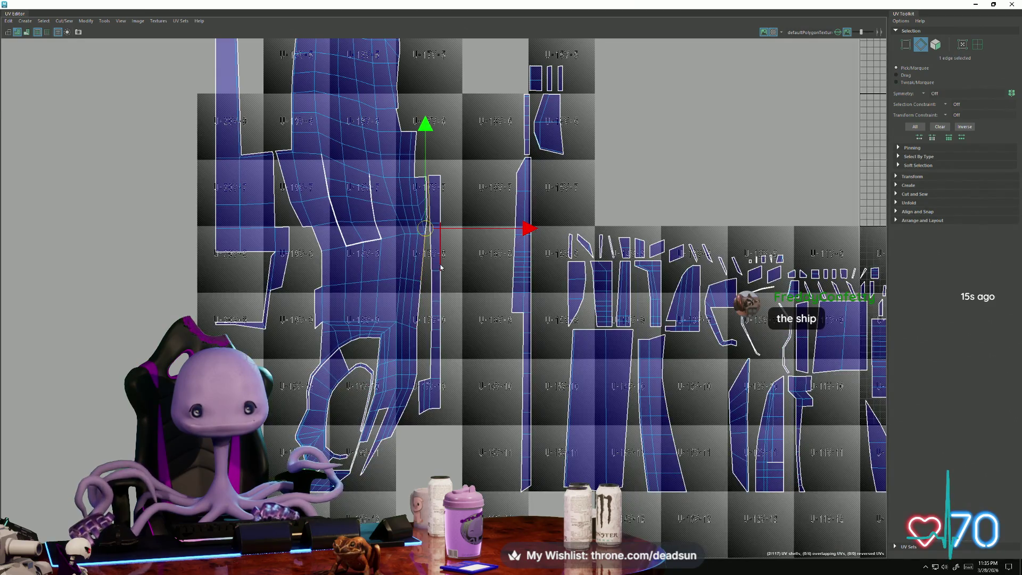
key("F12")
double_click(434, 327)
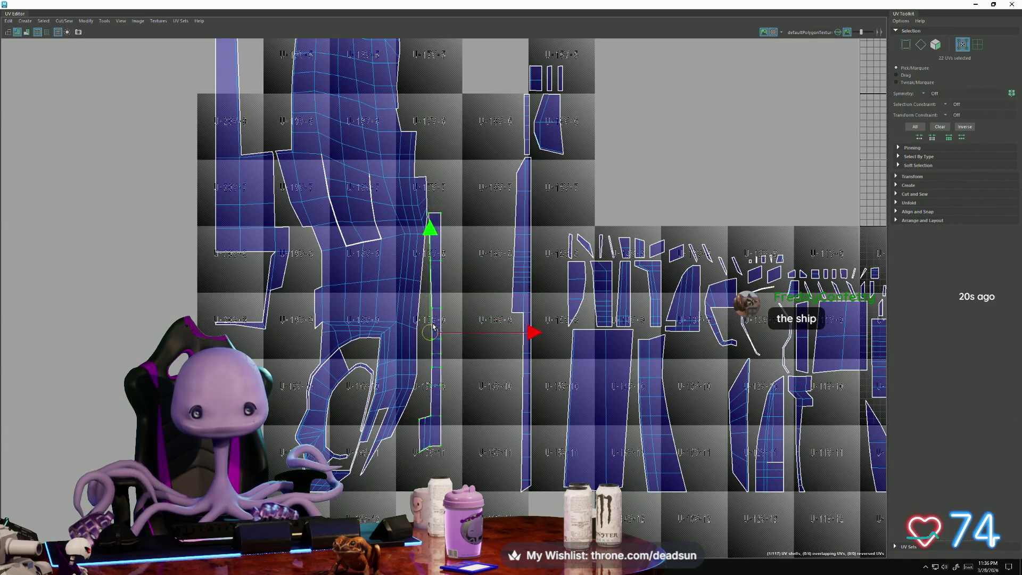
left_click_drag(434, 327, 431, 349)
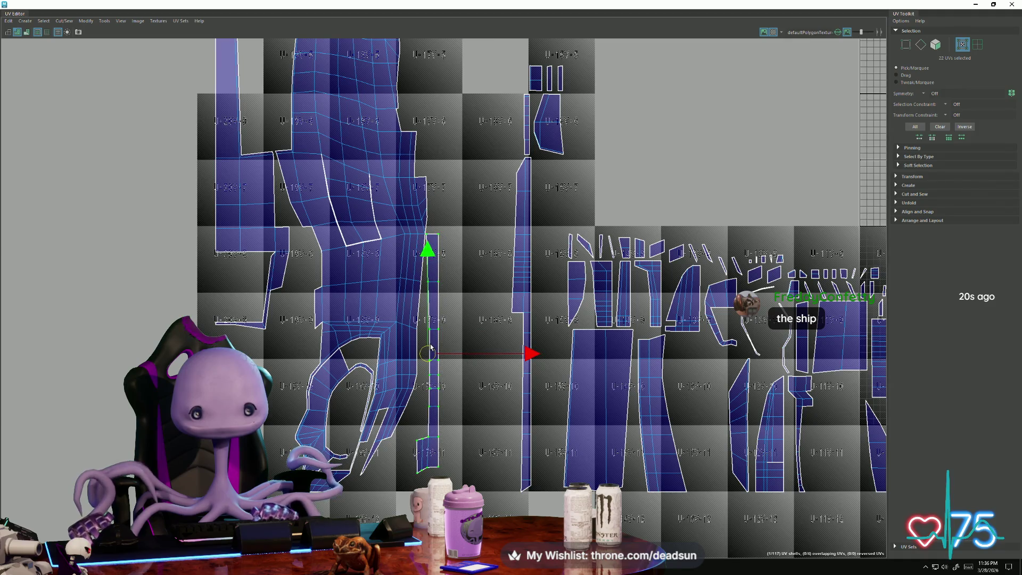
scroll(431, 349, "down", 3)
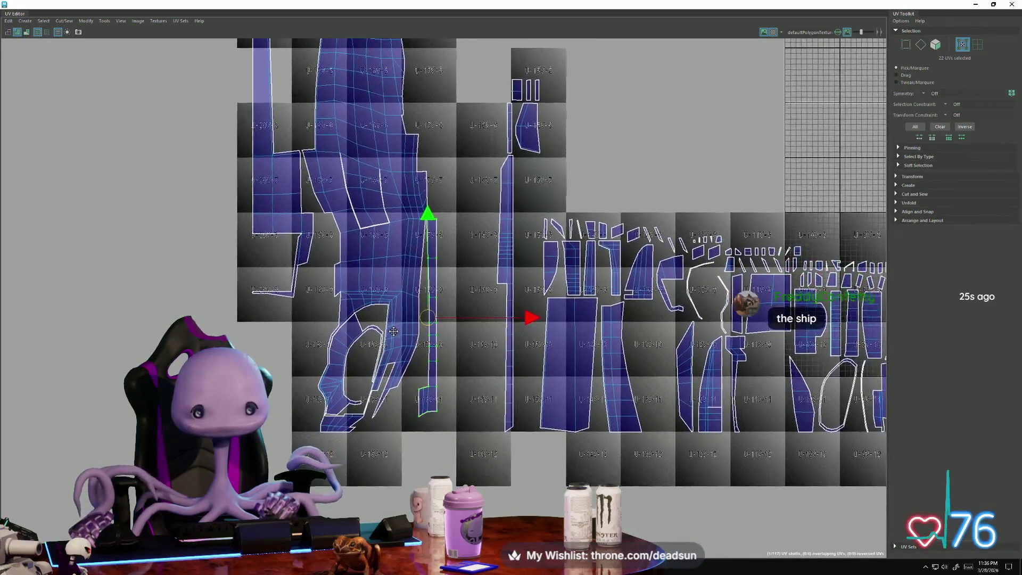
scroll(394, 331, "down", 2)
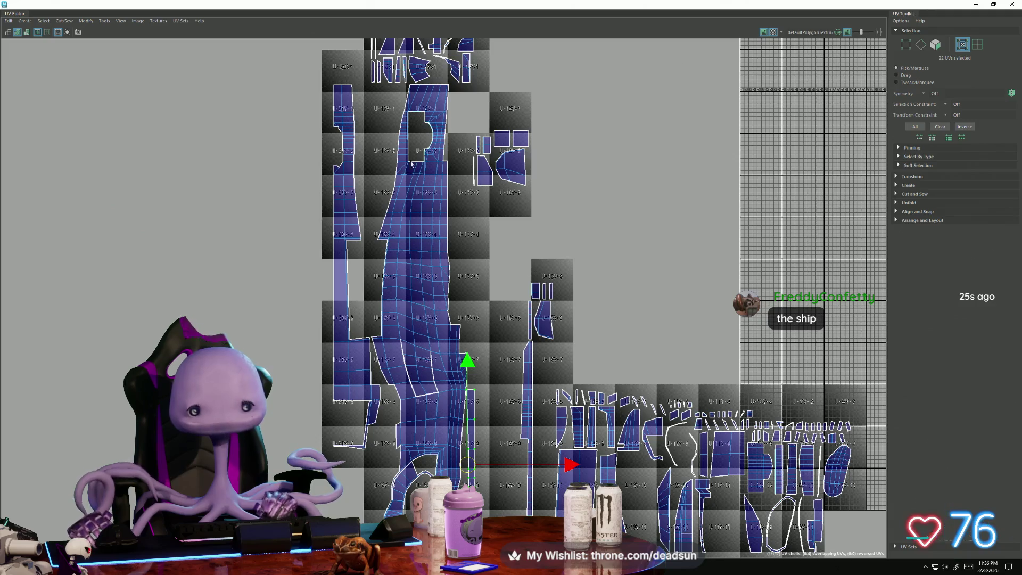
scroll(436, 200, "down", 2)
scroll(338, 221, "up", 1)
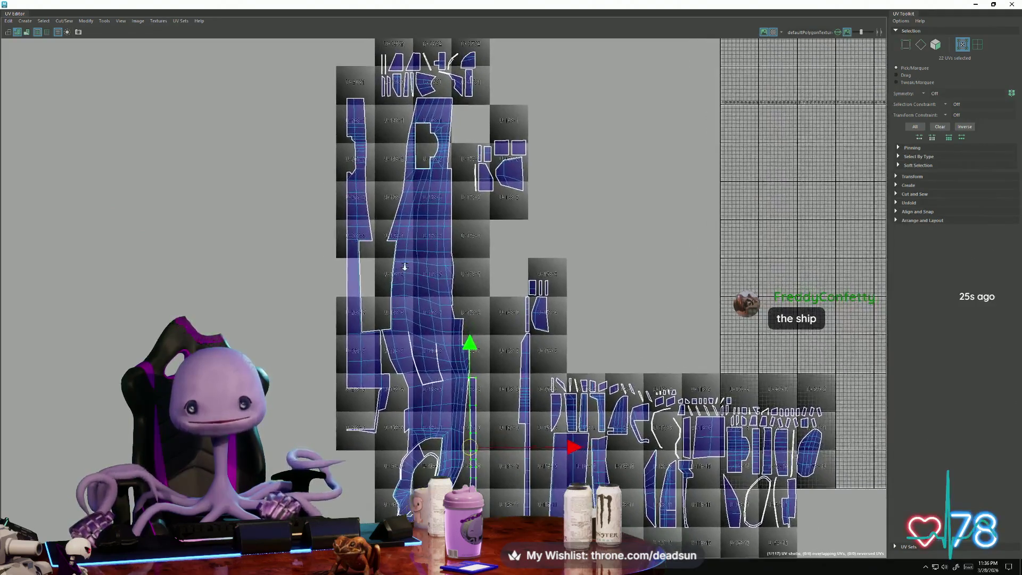
mouse_move(432, 284)
middle_mouse_down("alt")
mouse_move(383, 251)
mouse_move(428, 259)
middle_mouse_up("alt")
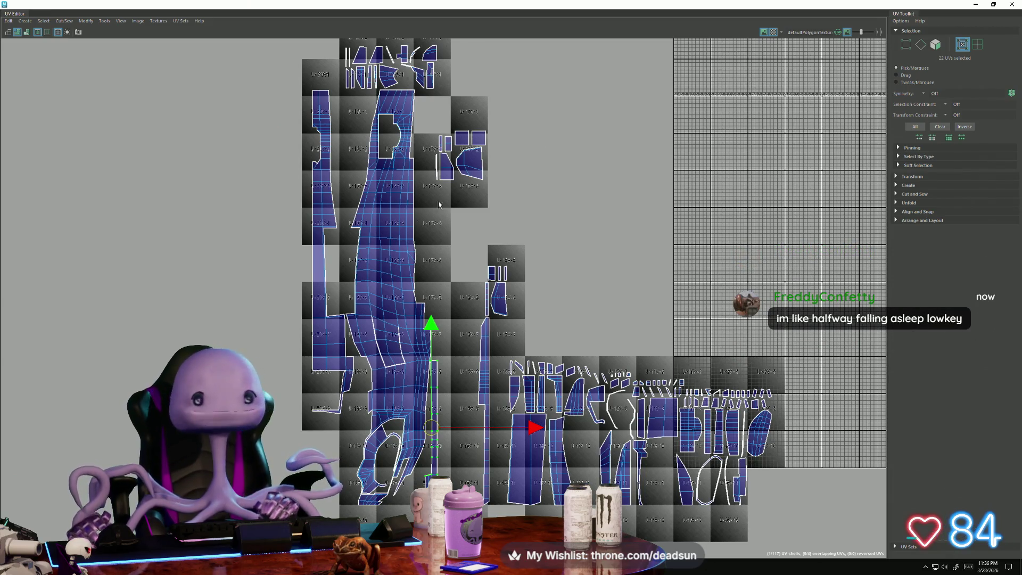
scroll(474, 348, "up", 5)
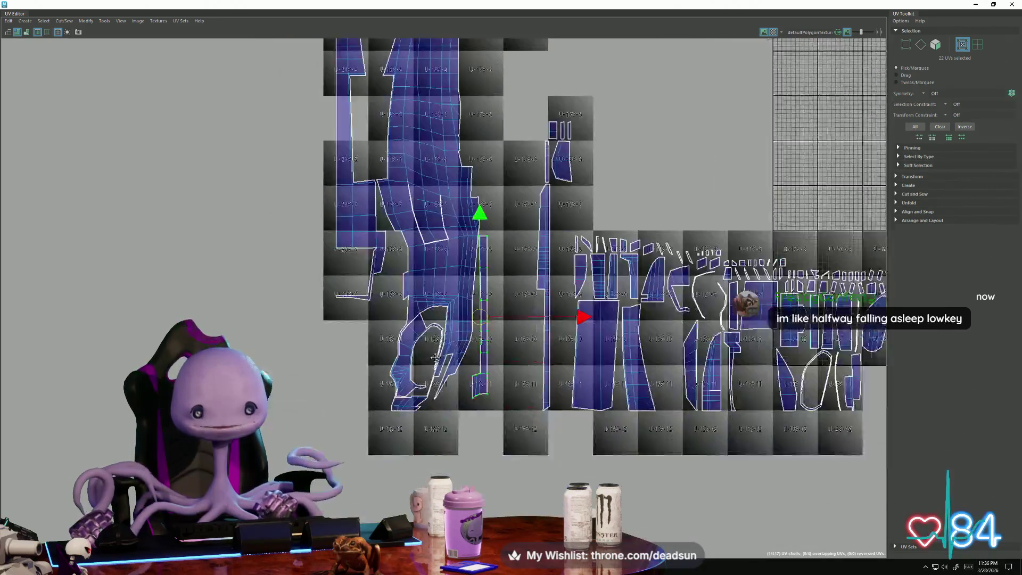
scroll(431, 341, "up", 5)
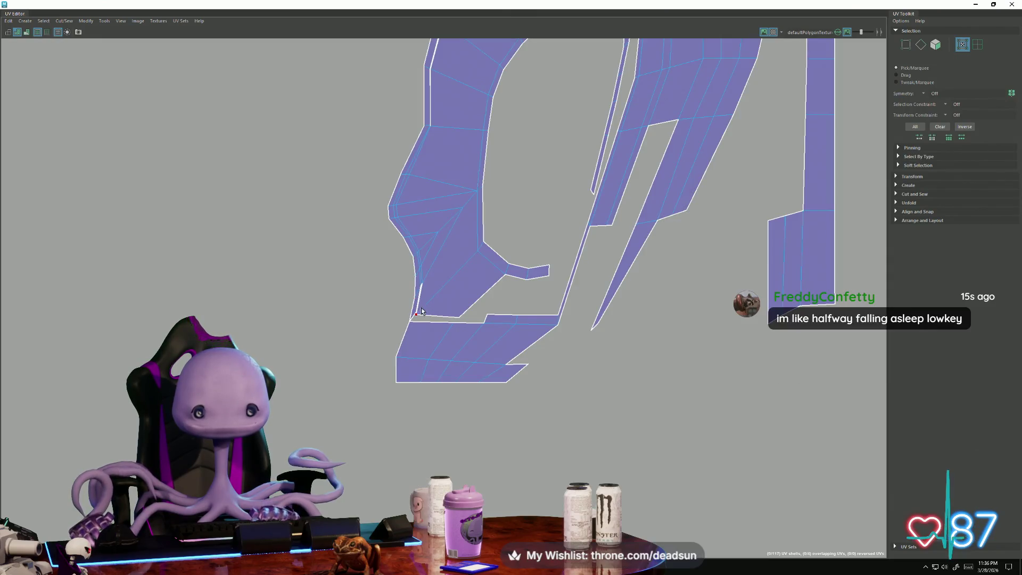
Select the split edges including the diagonal one and join them with Cut/Sew > Sew.
right_click_drag(425, 303, 421, 281)
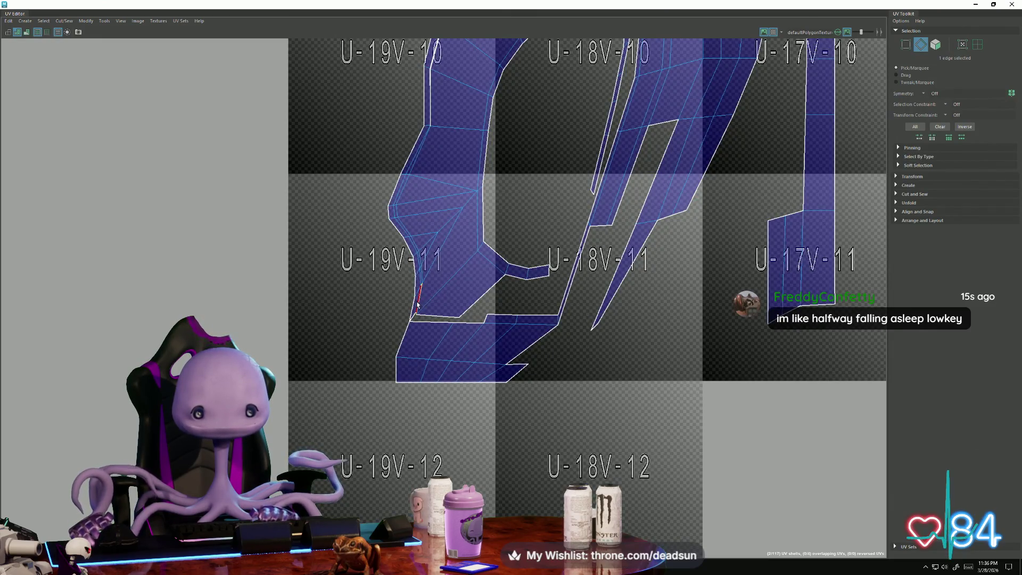
left_click(429, 306, "shift")
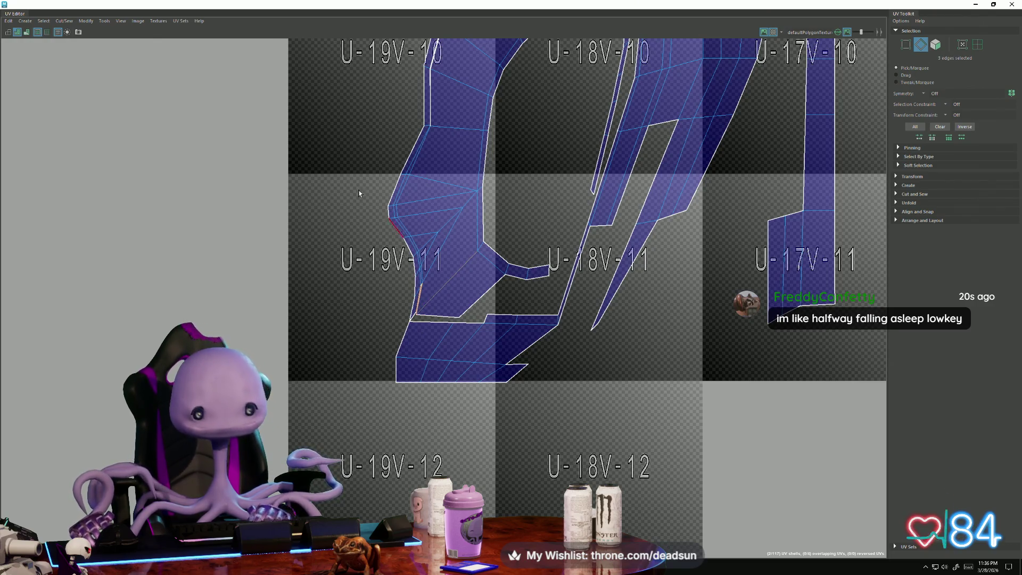
left_click(61, 22)
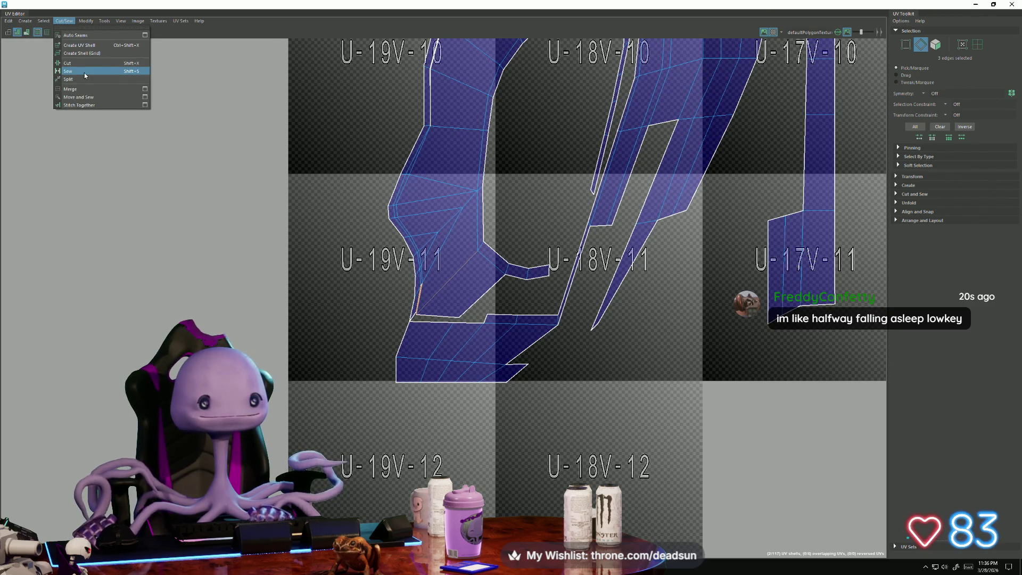
left_click(80, 97)
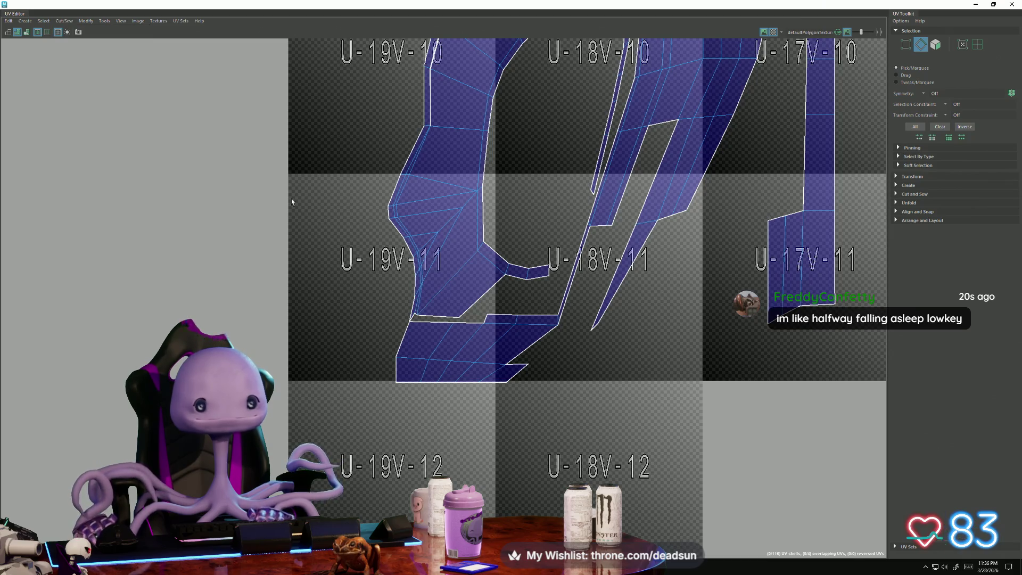
Move and sew the lower shell's top border edges and the spiky overlapping edges flat.
left_click(420, 320)
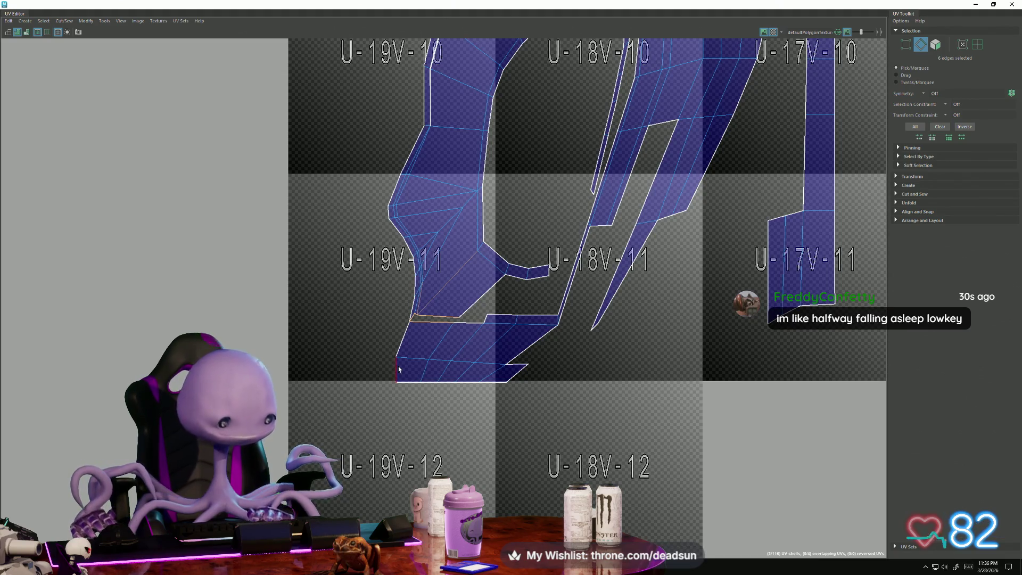
right_click_drag(425, 358, 460, 320, "shift")
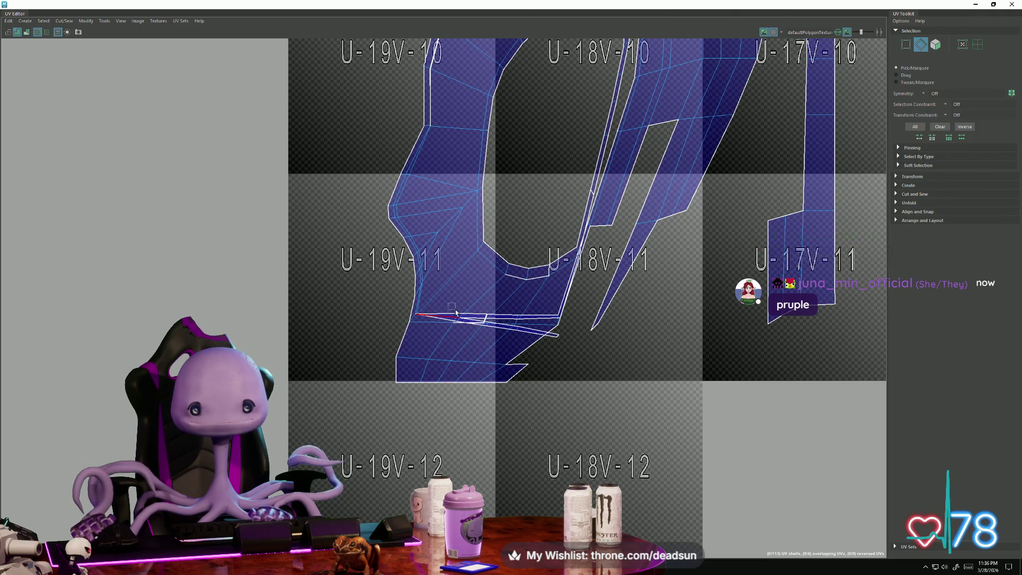
double_click(494, 333)
left_click(495, 334)
left_click(533, 323)
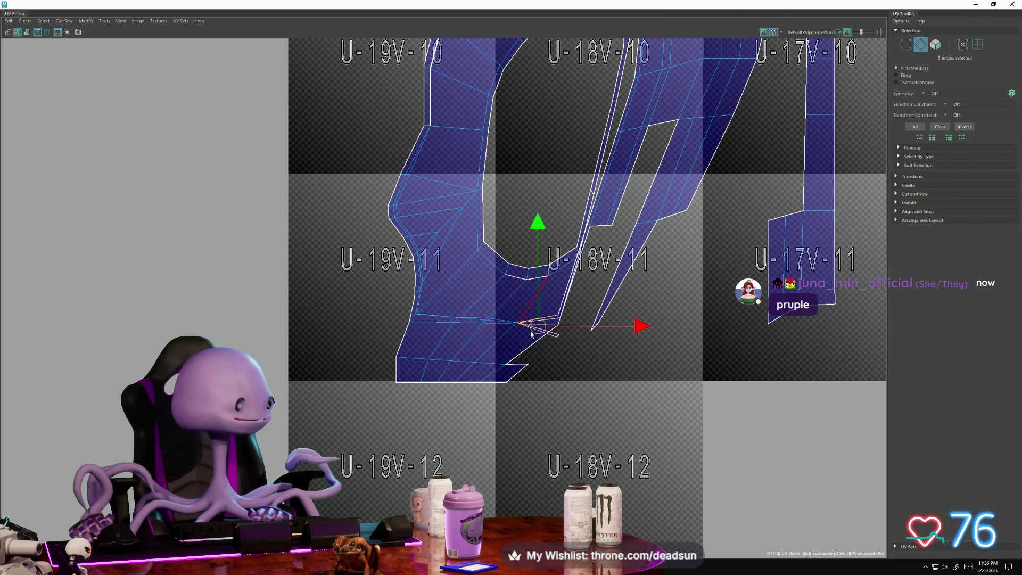
right_click_drag(527, 325, 523, 334, "shift")
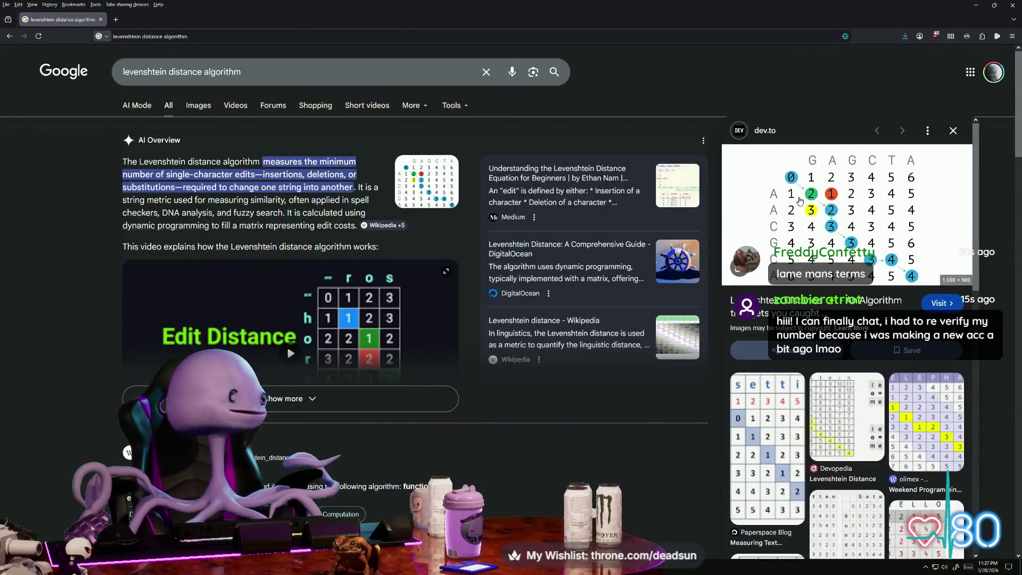
Scroll the 'levenshtein distance algorithm' results and open 'Levenshtein distance – Wikipedia'.
scroll(768, 214, "down", 2)
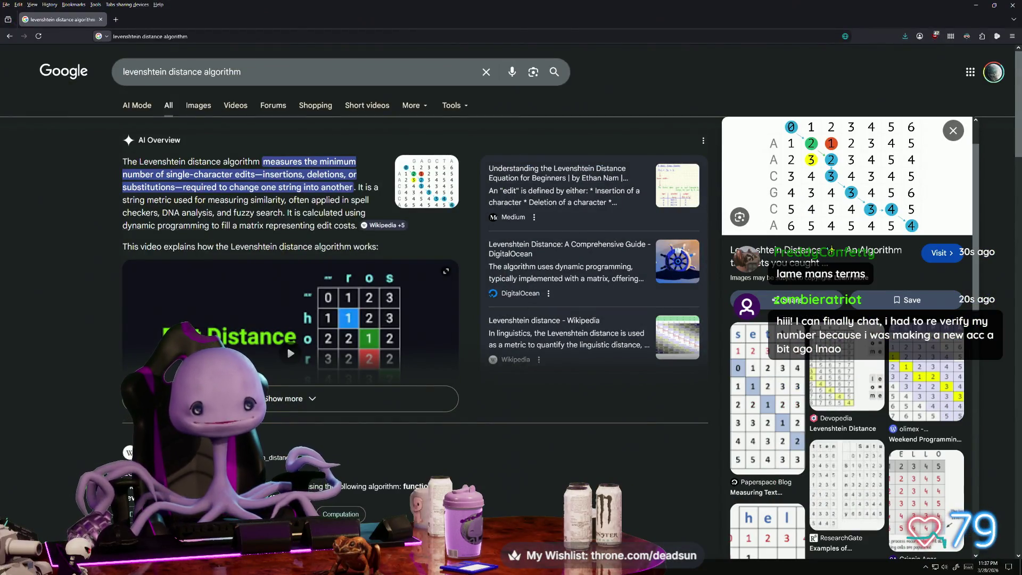
left_click(530, 320)
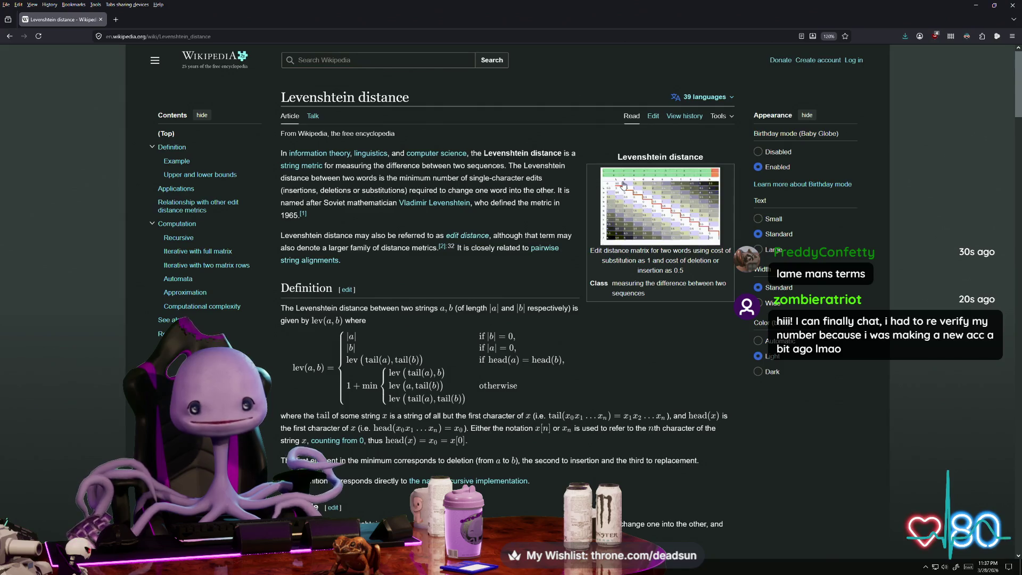
Enlarge the edit-distance matrix image, then cancel Maya's Export Selection and launch RoadKill.
left_click(643, 206)
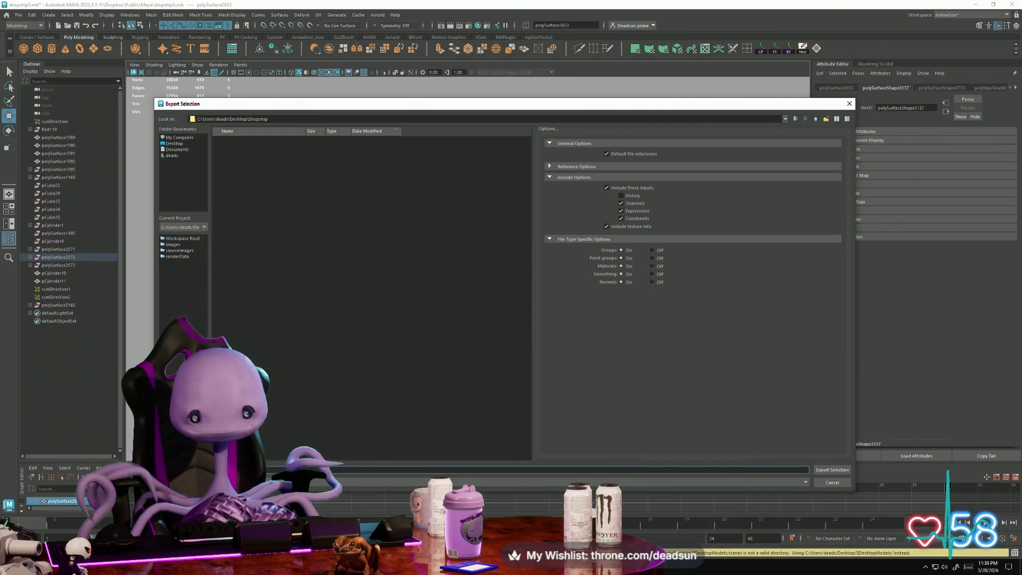
key("Escape")
key("super+s")
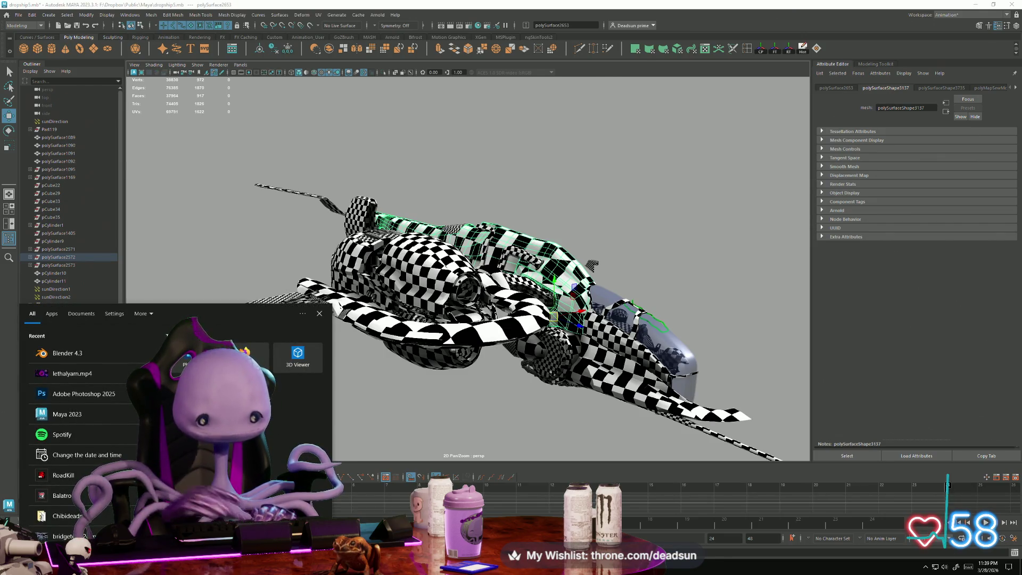
left_click(52, 480)
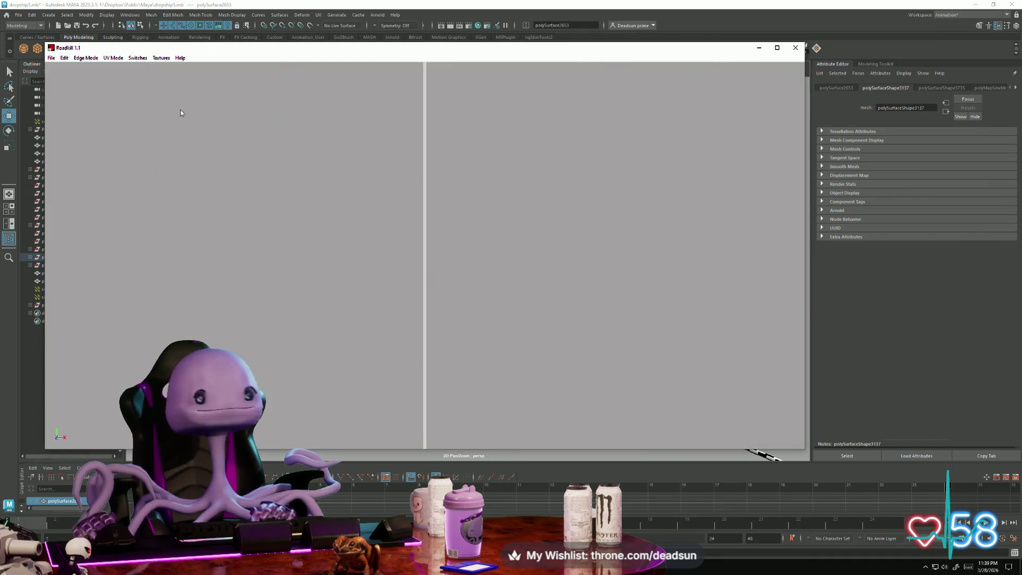
Load Body.obj from the Dropship folder on the Desktop via File > Load.
left_click(51, 58)
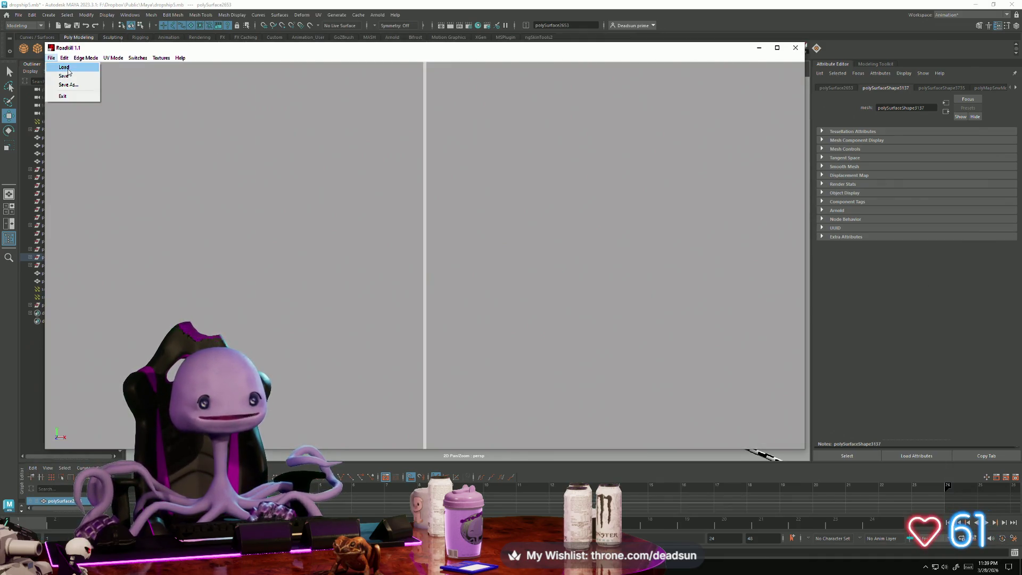
left_click(64, 67)
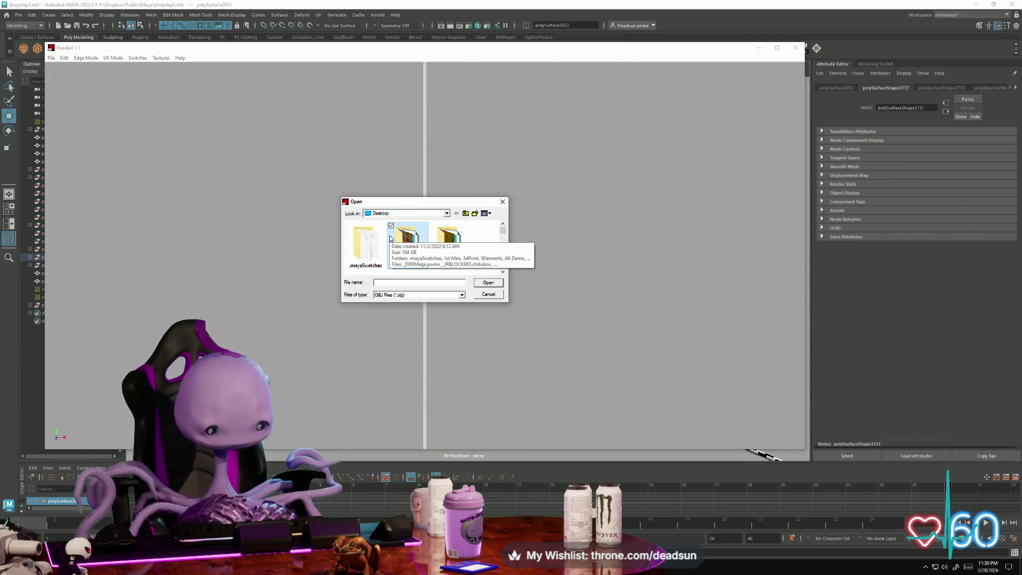
scroll(390, 238, "down", 2)
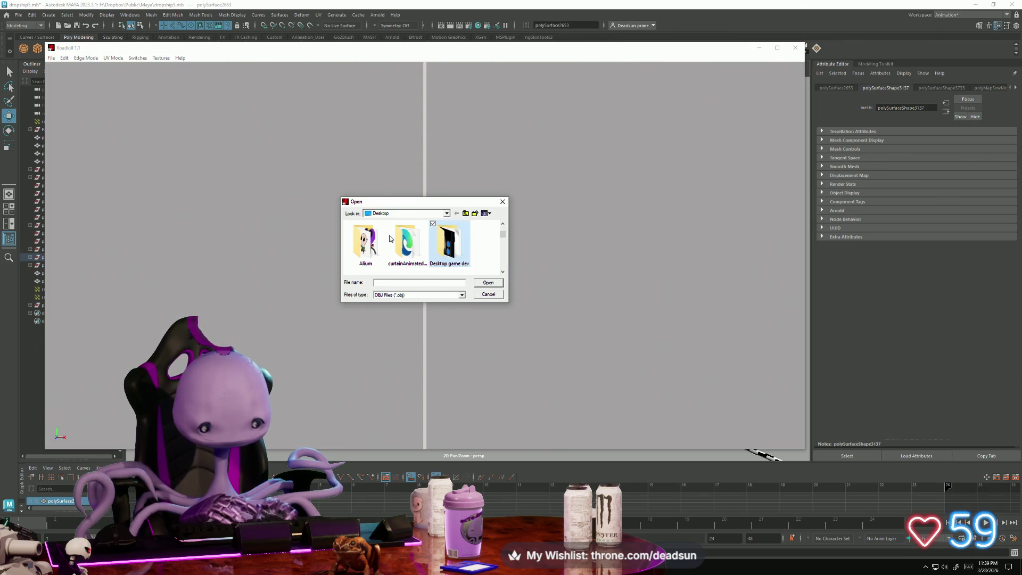
key("Right")
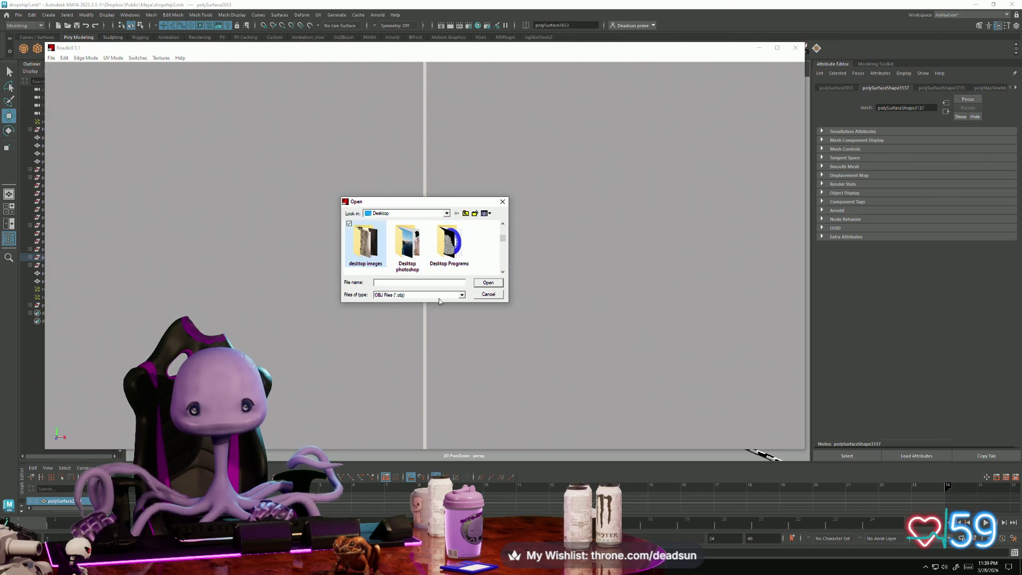
key("Right")
key("Right")
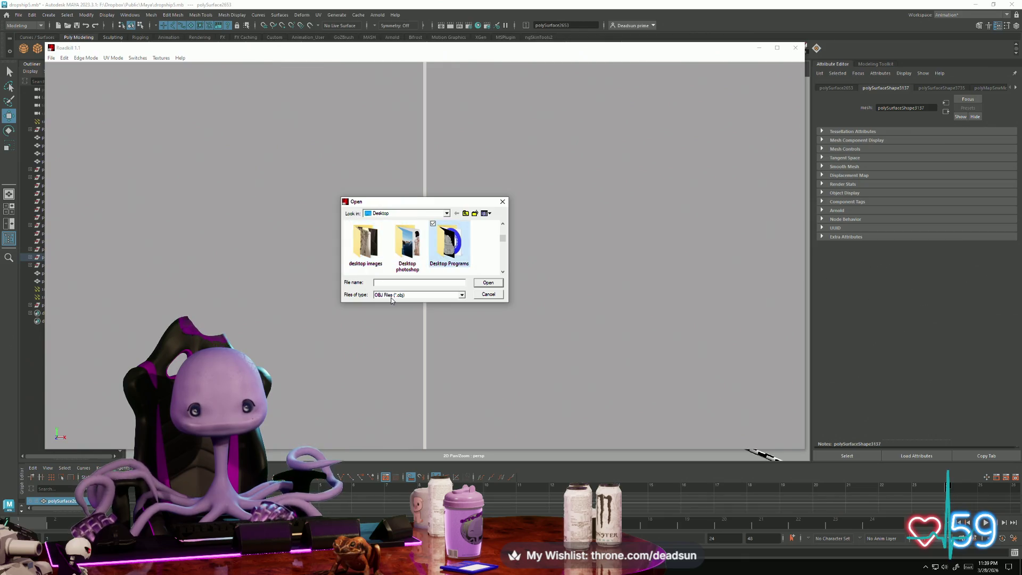
key("Right")
key("Right")
key("Right")
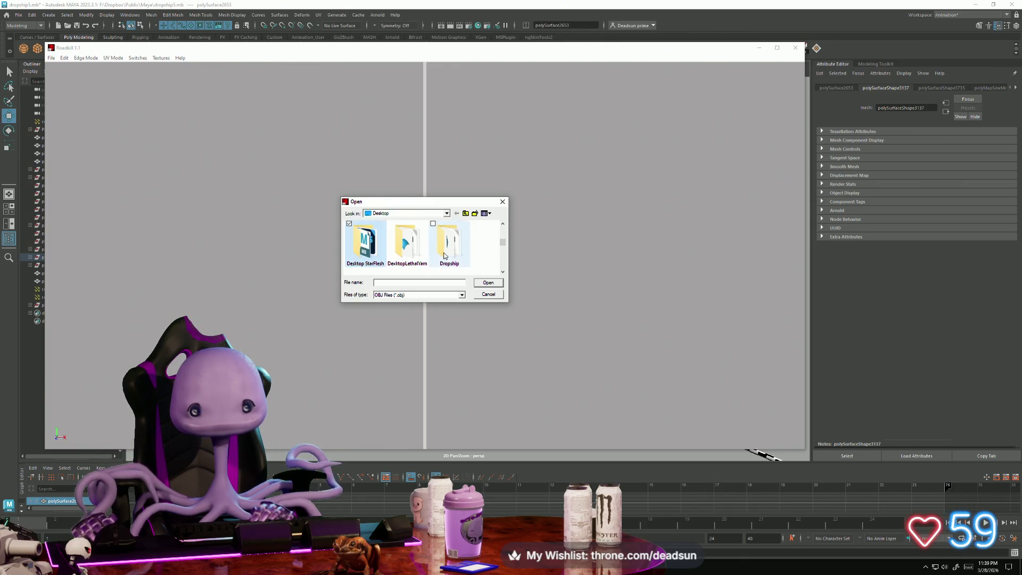
left_click(480, 286)
left_click(369, 233)
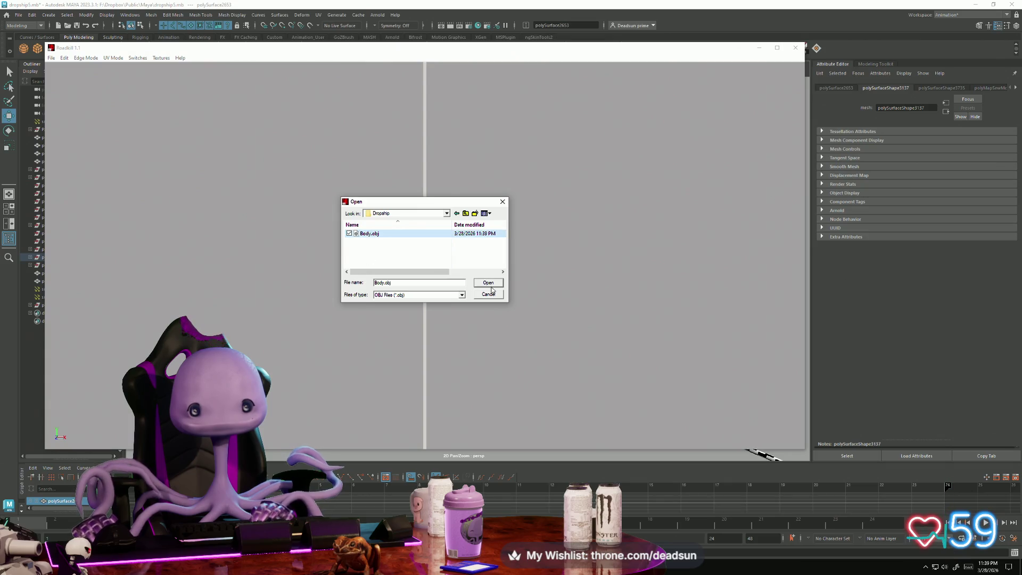
left_click(498, 284)
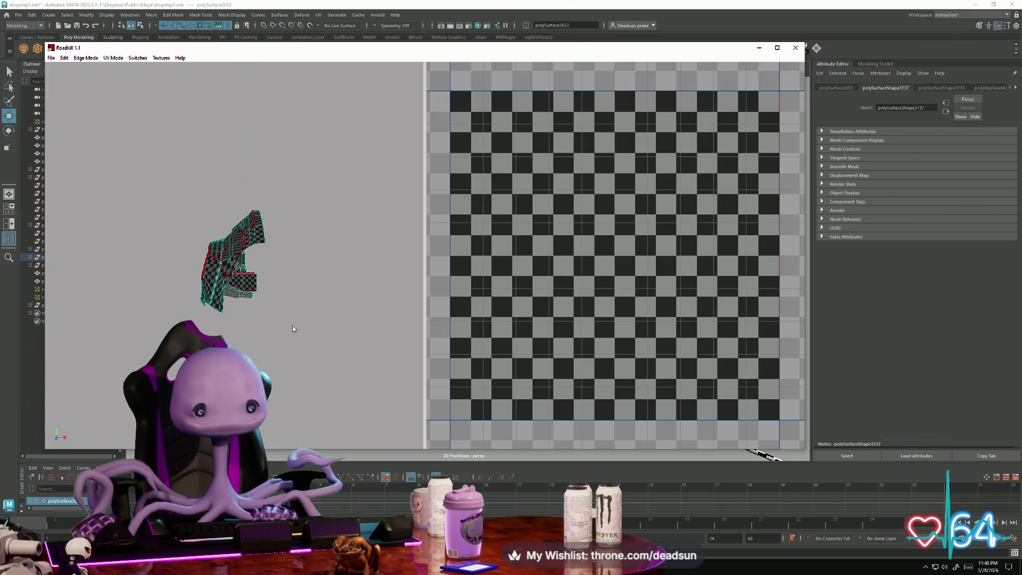
Box-select the whole hull mesh, clear the UV selection, and frame both views.
mouse_move(177, 205)
left_mouse_down()
mouse_move(304, 334)
mouse_move(293, 328)
mouse_move(316, 318)
mouse_move(373, 330)
left_mouse_up()
scroll(545, 331, "up", 5)
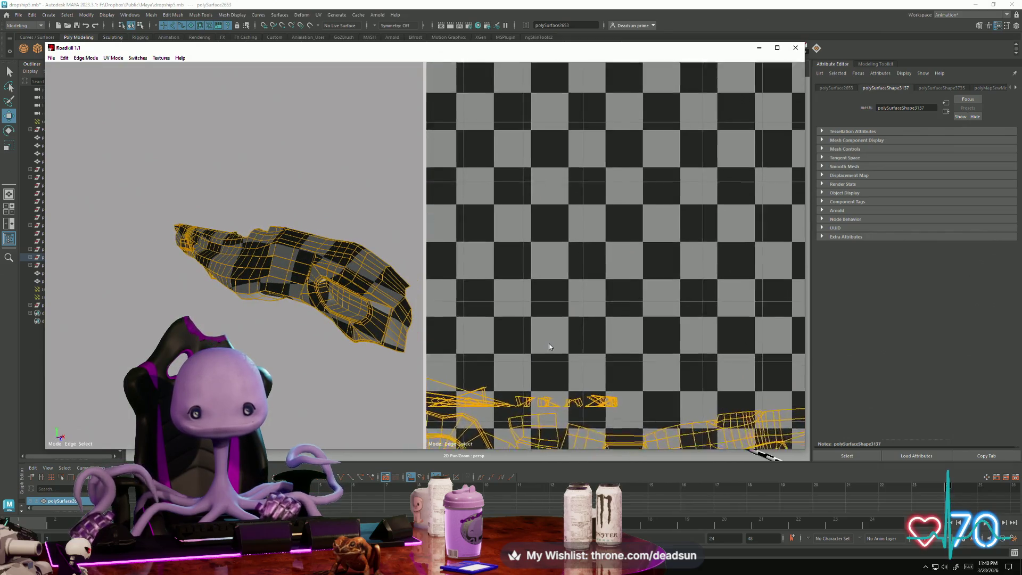
scroll(582, 236, "up", 3)
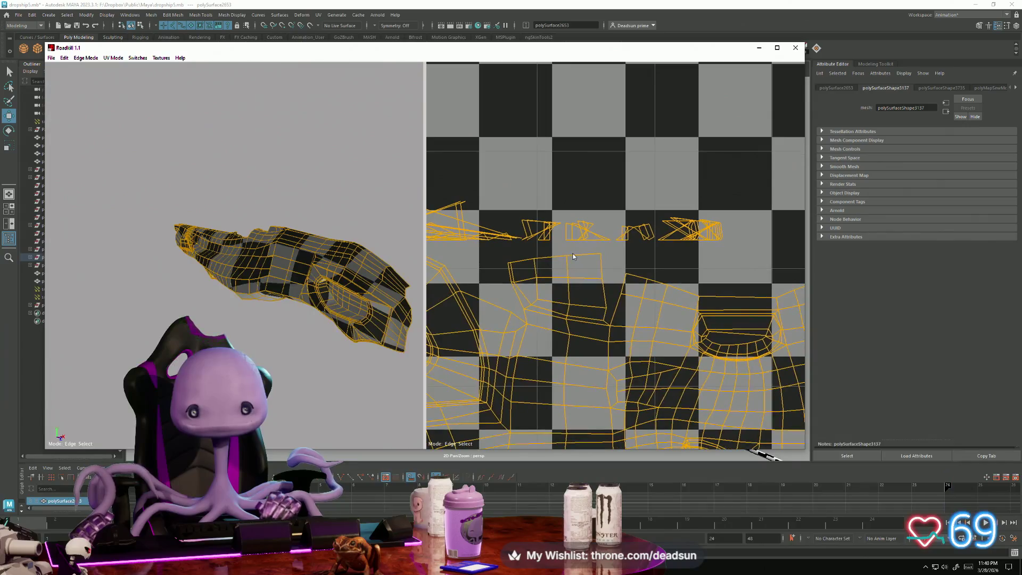
left_click(652, 258)
mouse_move(319, 351)
left_mouse_down("alt")
mouse_move(291, 360)
mouse_move(353, 349)
mouse_move(422, 287)
mouse_move(446, 234)
mouse_move(586, 320)
left_mouse_up("alt")
scroll(608, 334, "down", 3)
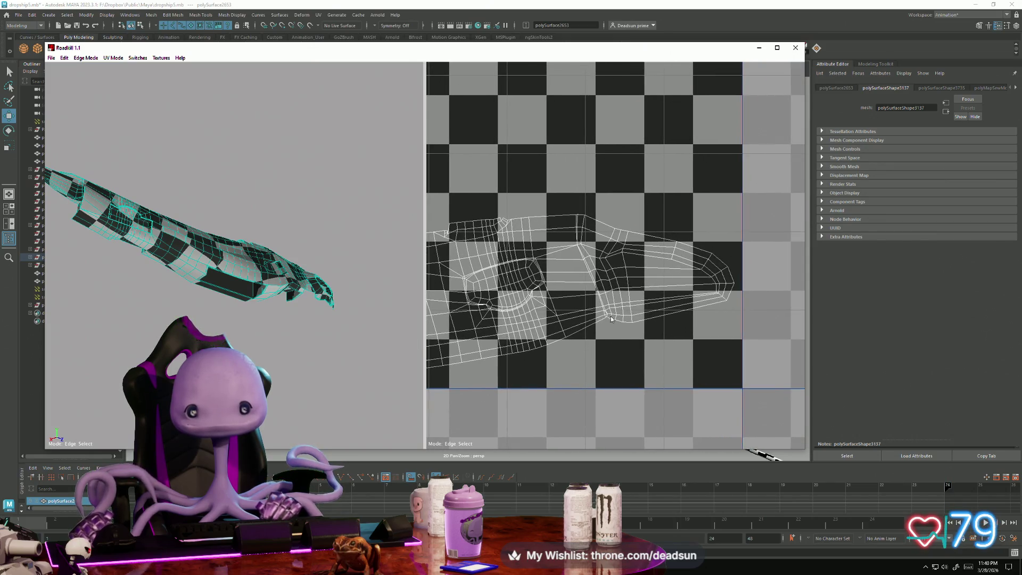
scroll(611, 344, "up", 5)
scroll(611, 345, "down", 4)
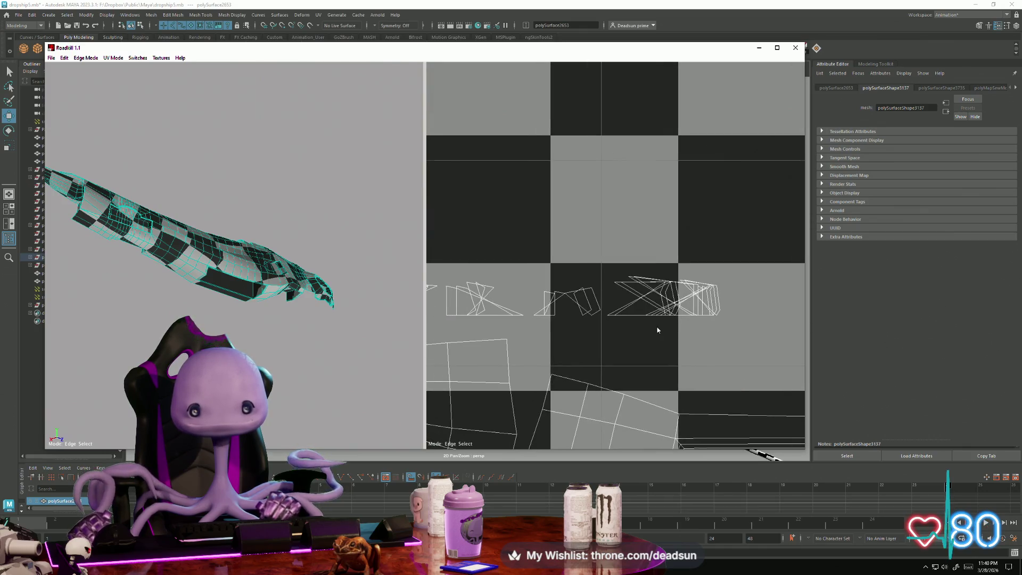
scroll(657, 330, "down", 2)
scroll(656, 332, "up", 2)
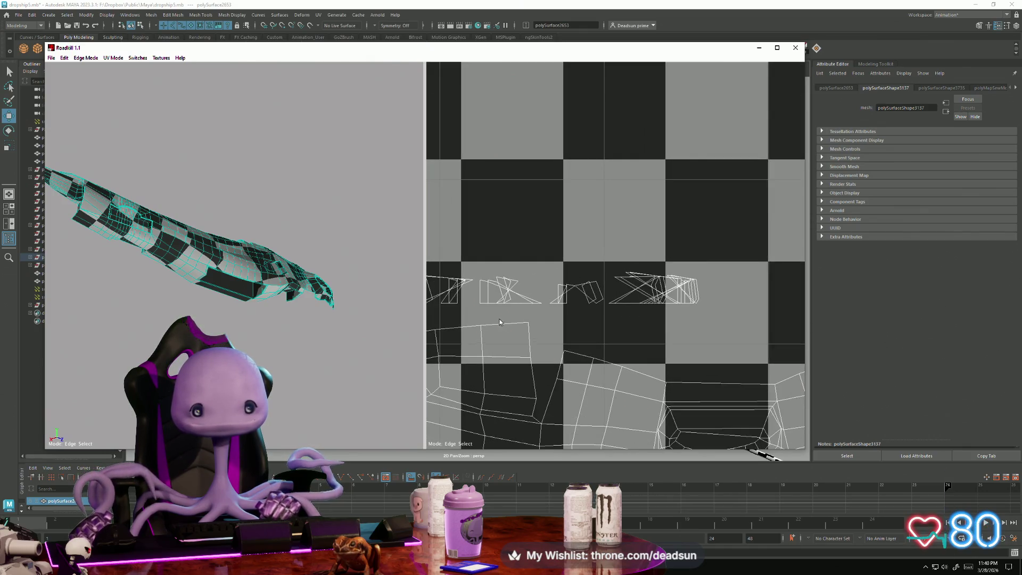
scroll(500, 321, "down", 3)
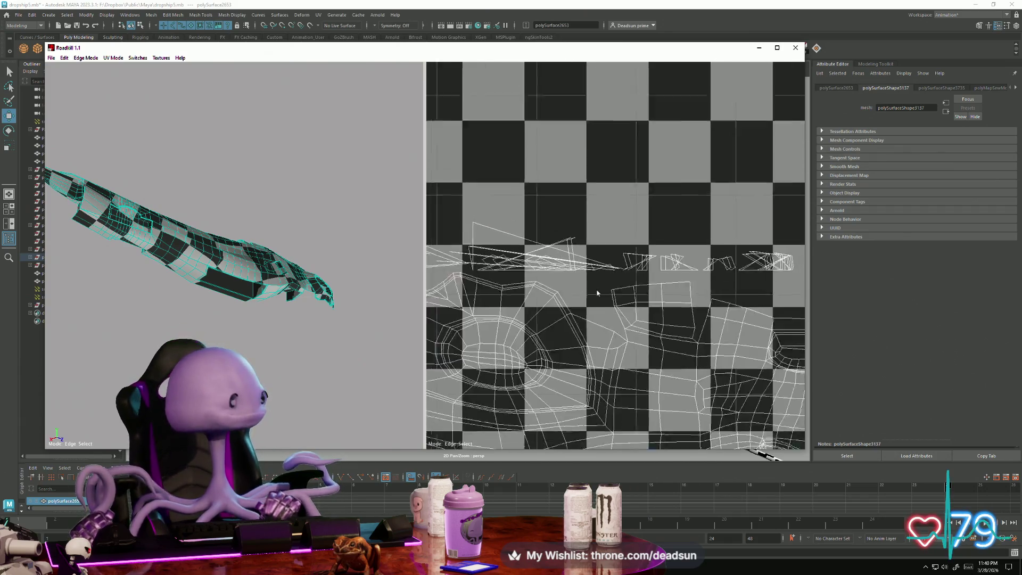
scroll(597, 293, "down", 3)
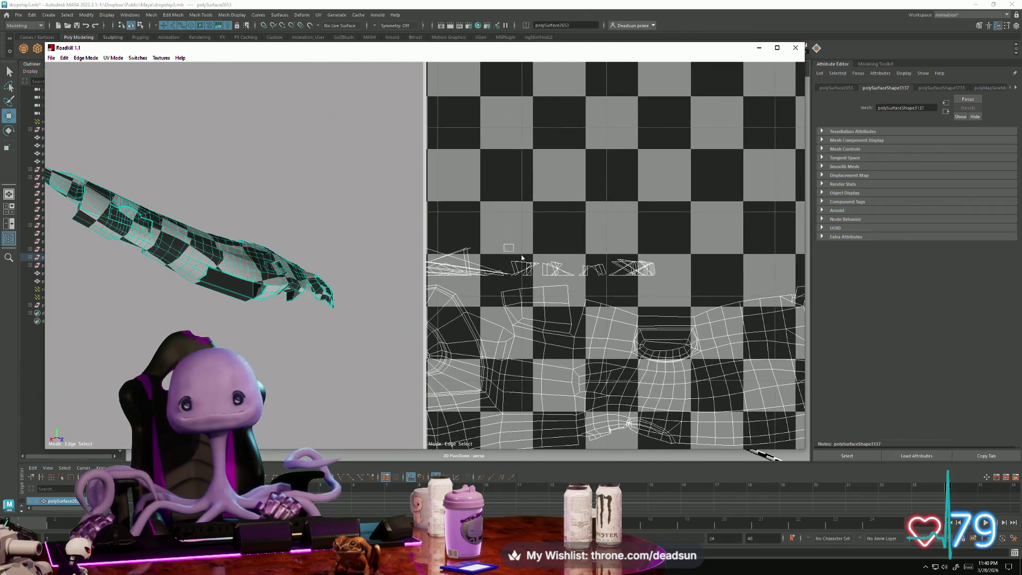
Select a row of edges, then a single short edge, and inspect the re-unwrapped hull.
left_click_drag(522, 258, 670, 279)
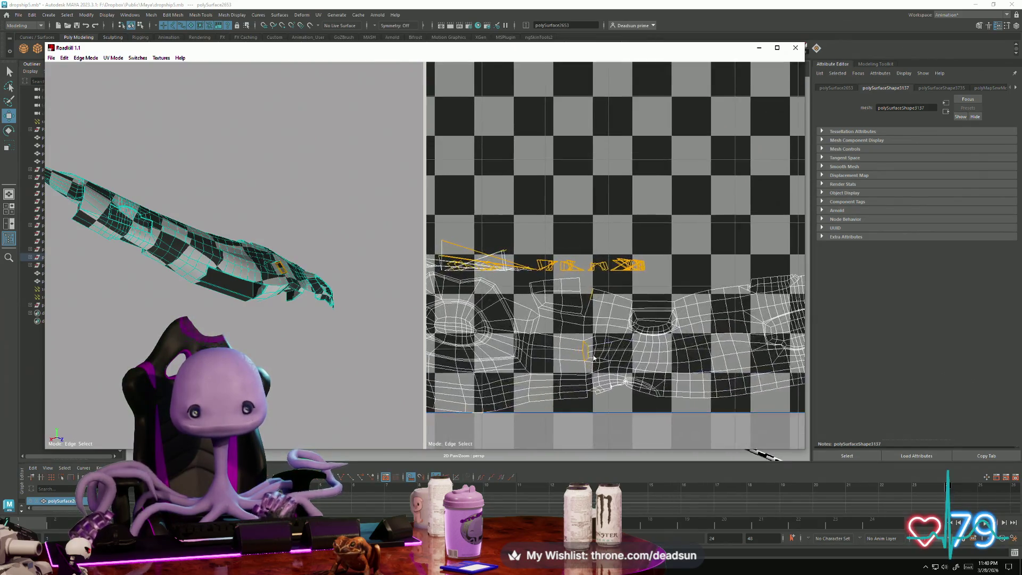
left_click(584, 308)
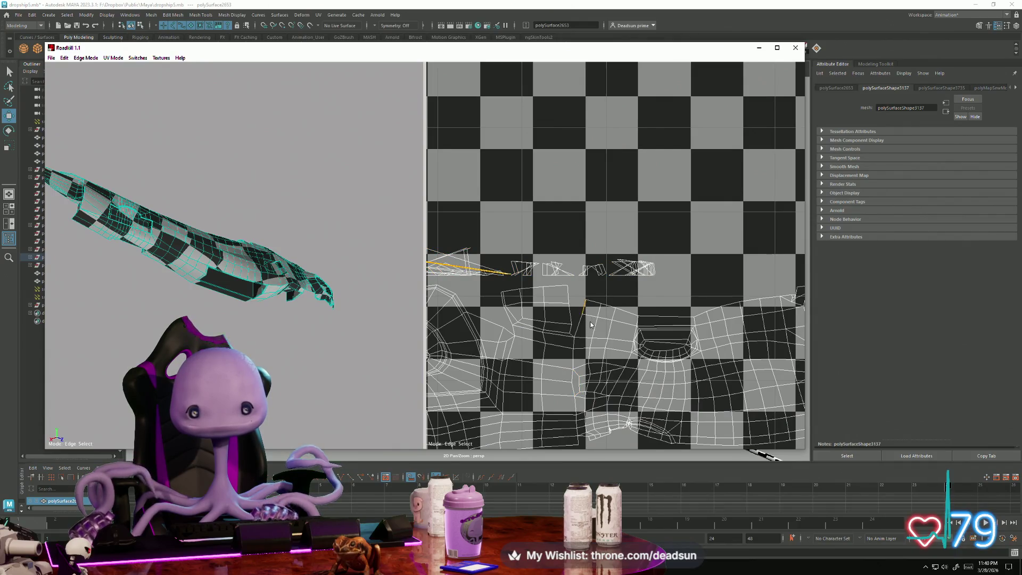
mouse_move(218, 282)
left_mouse_down("alt")
mouse_move(239, 328)
mouse_move(176, 279)
mouse_move(180, 212)
mouse_move(185, 274)
mouse_move(337, 341)
mouse_move(288, 312)
mouse_move(290, 378)
mouse_move(248, 352)
left_mouse_up("alt")
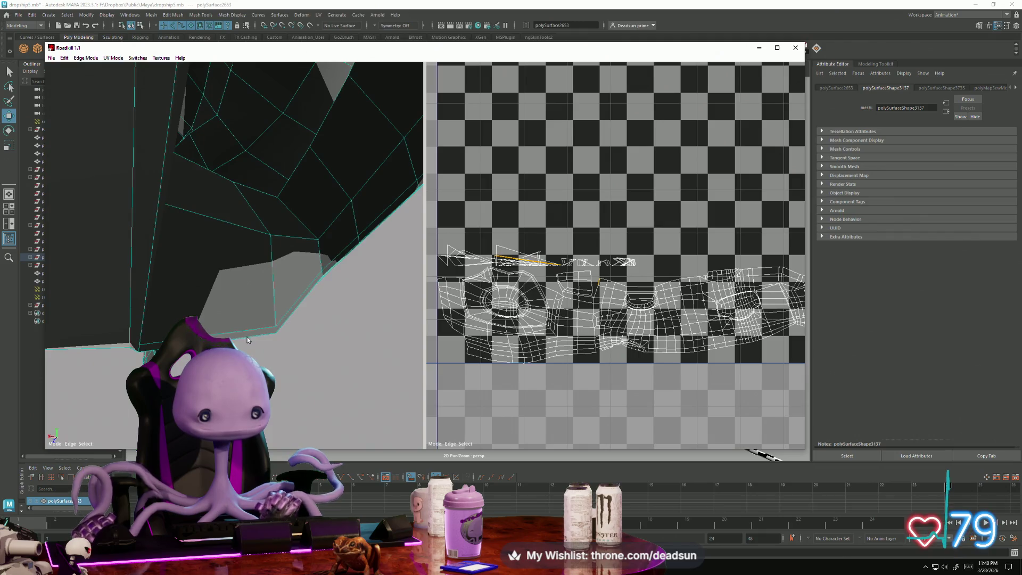
Select the hull's lower border, the long vertical edge, and the diagonal and horizontal UV edges.
left_click(247, 337)
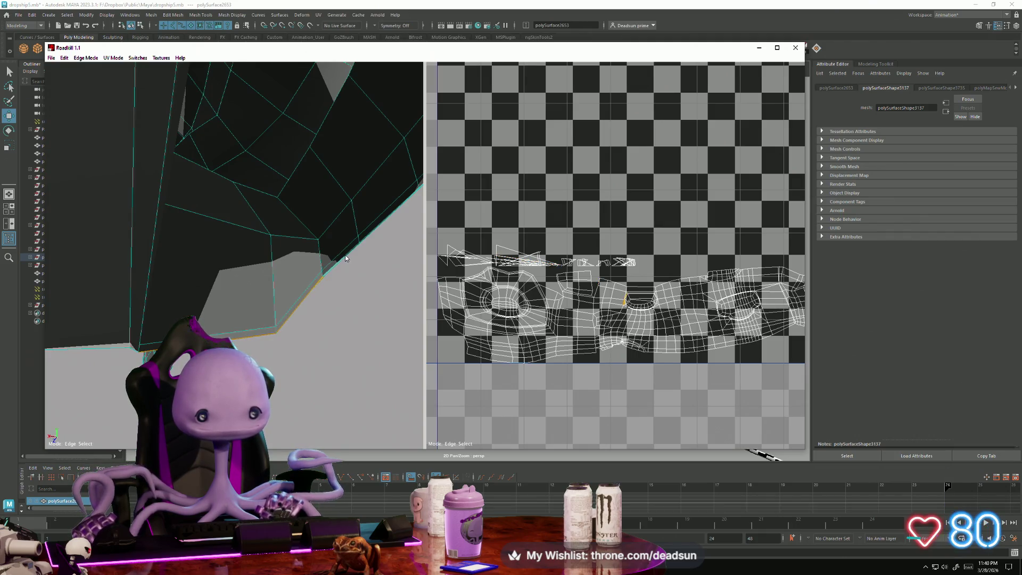
left_click(345, 255, "shift")
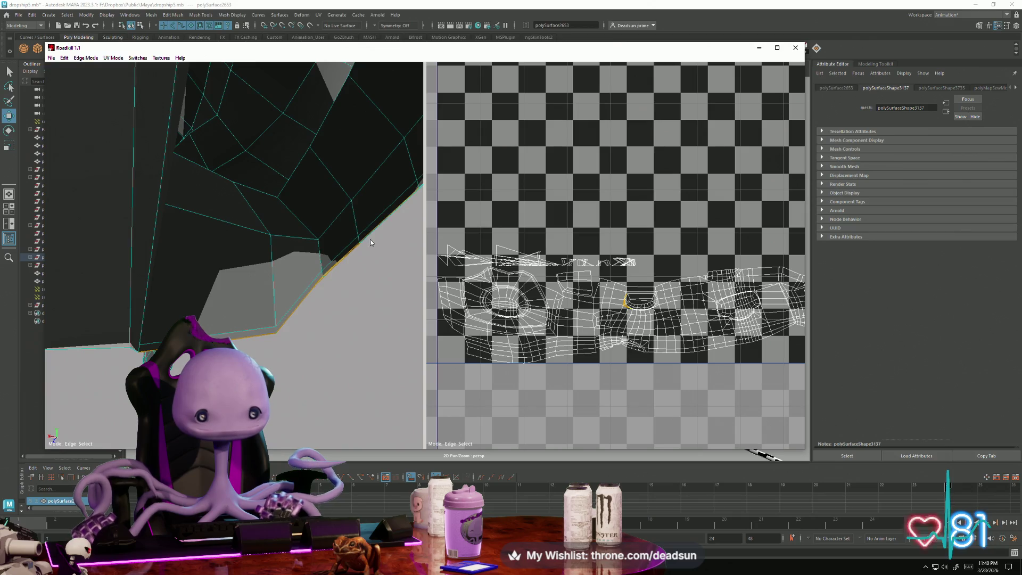
mouse_move(370, 238)
left_mouse_down("alt")
mouse_move(346, 353)
mouse_move(319, 341)
left_mouse_up("alt")
scroll(619, 338, "down", 1)
scroll(619, 338, "up", 10)
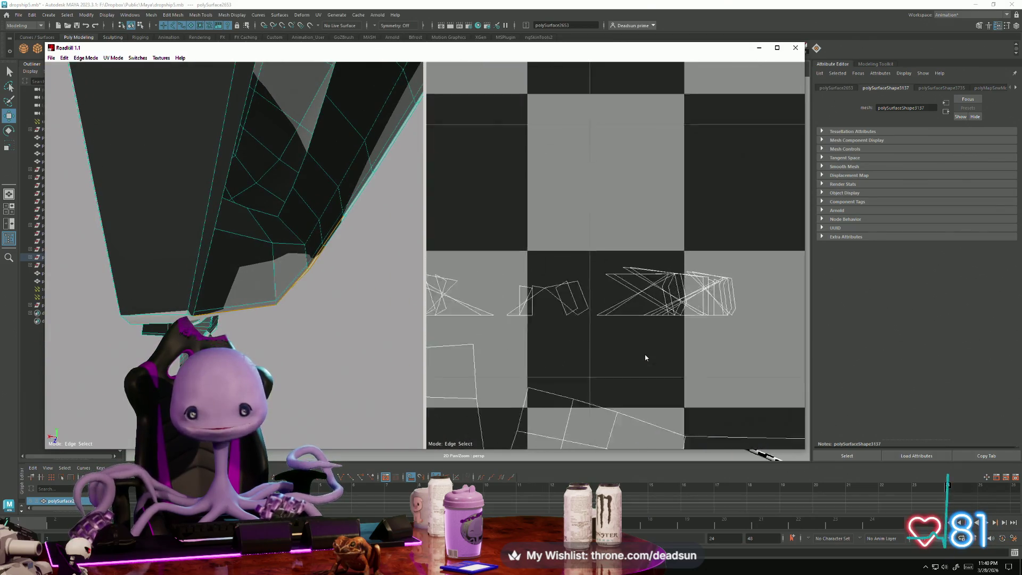
mouse_move(476, 160)
middle_mouse_down()
mouse_move(511, 201)
mouse_move(740, 209)
middle_mouse_up()
scroll(539, 204, "up", 2)
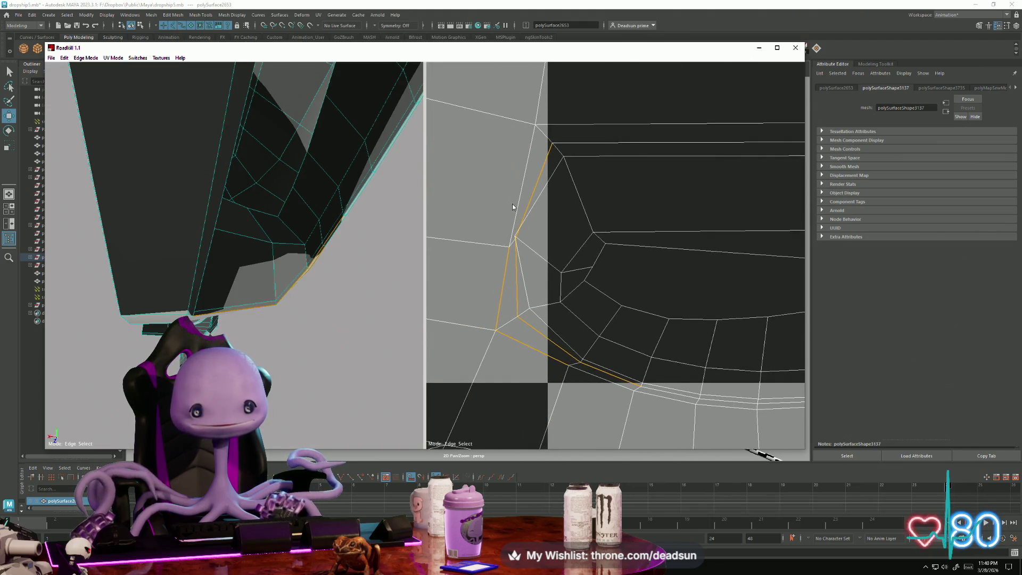
left_click(200, 294)
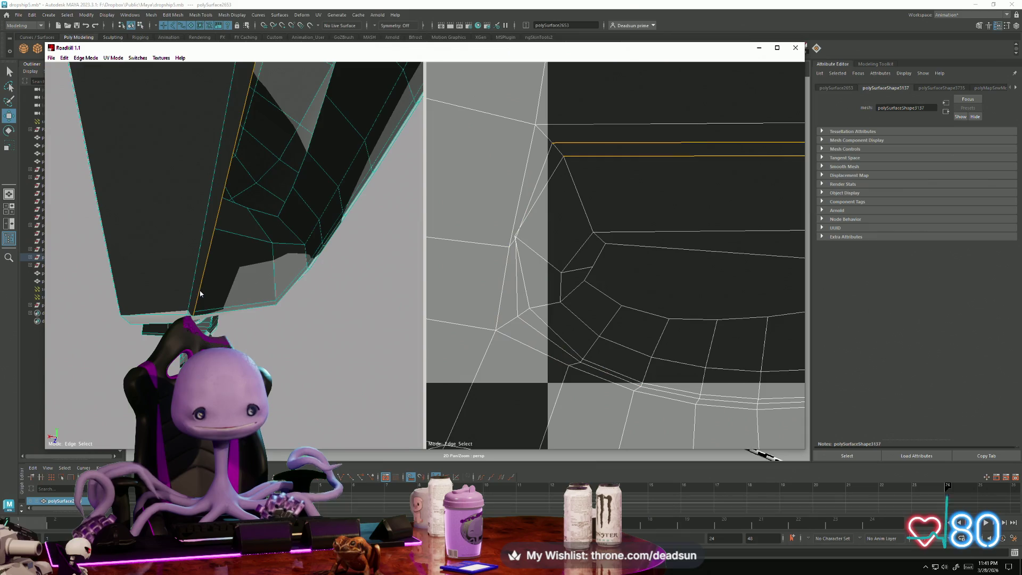
left_click(545, 170)
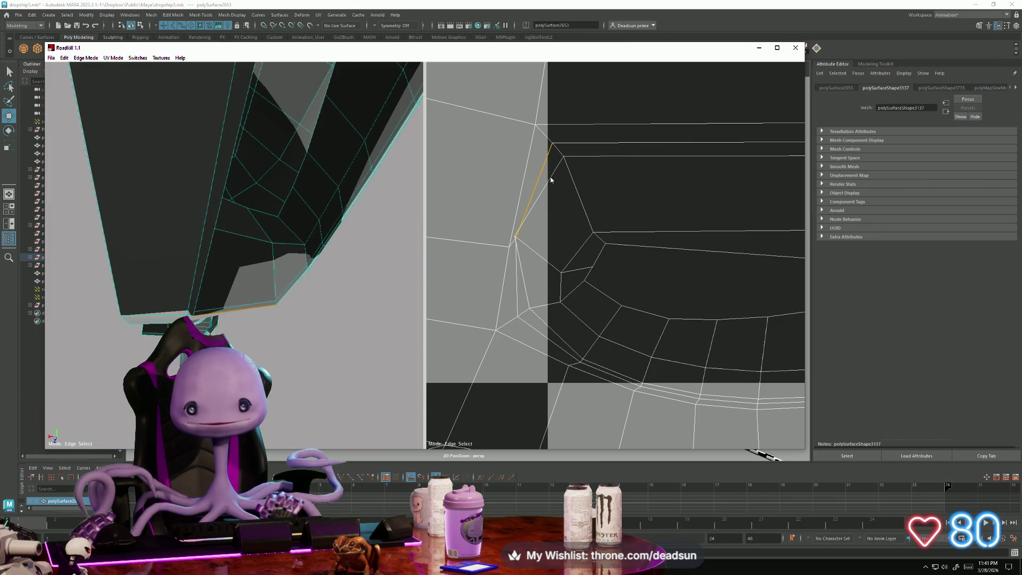
left_click(589, 143)
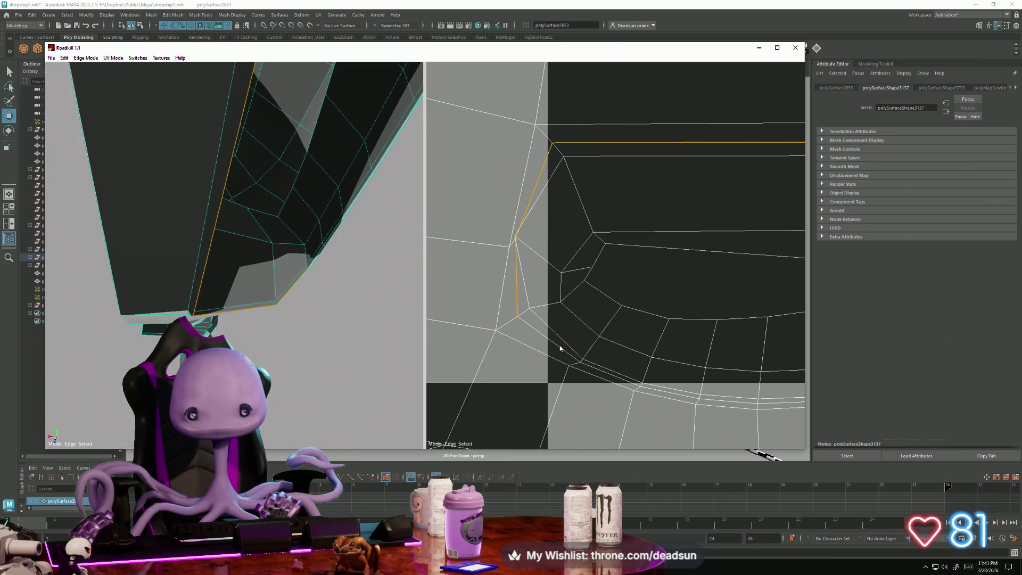
middle_click_drag(595, 371, 478, 326)
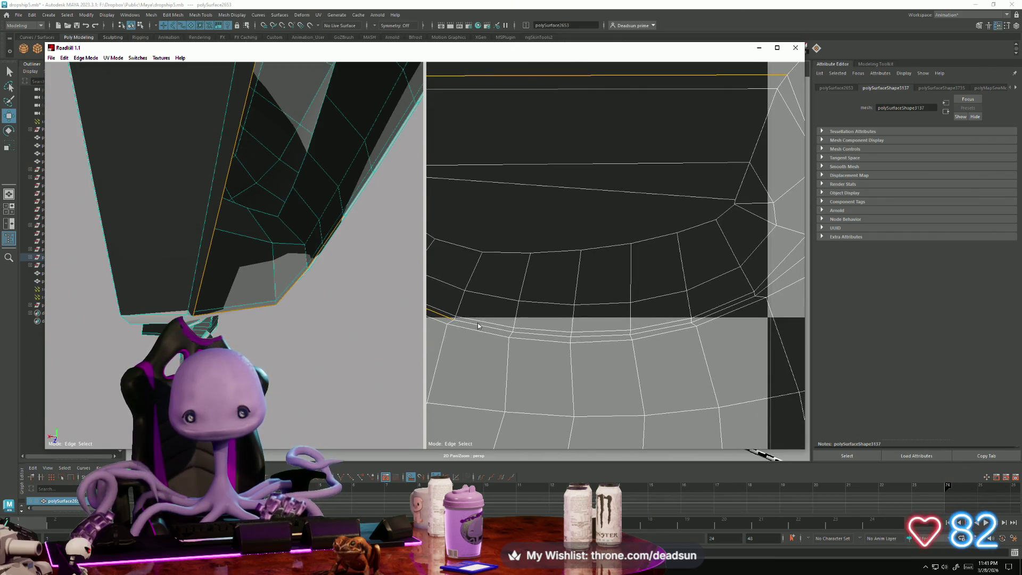
left_click(539, 335, "shift")
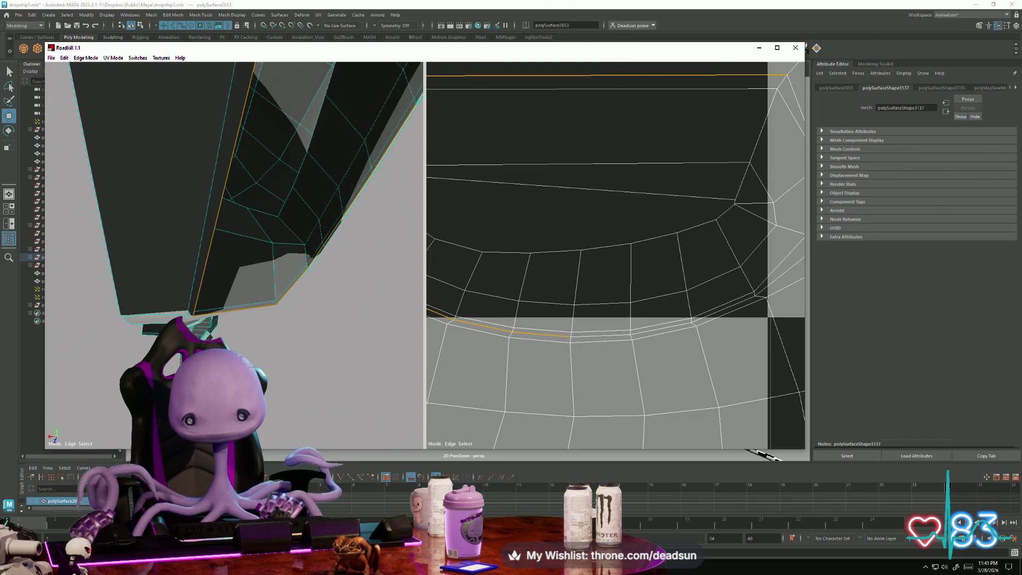
Reselect the shell's border edges and cut them into seams with a re-unwrap.
left_click(748, 452)
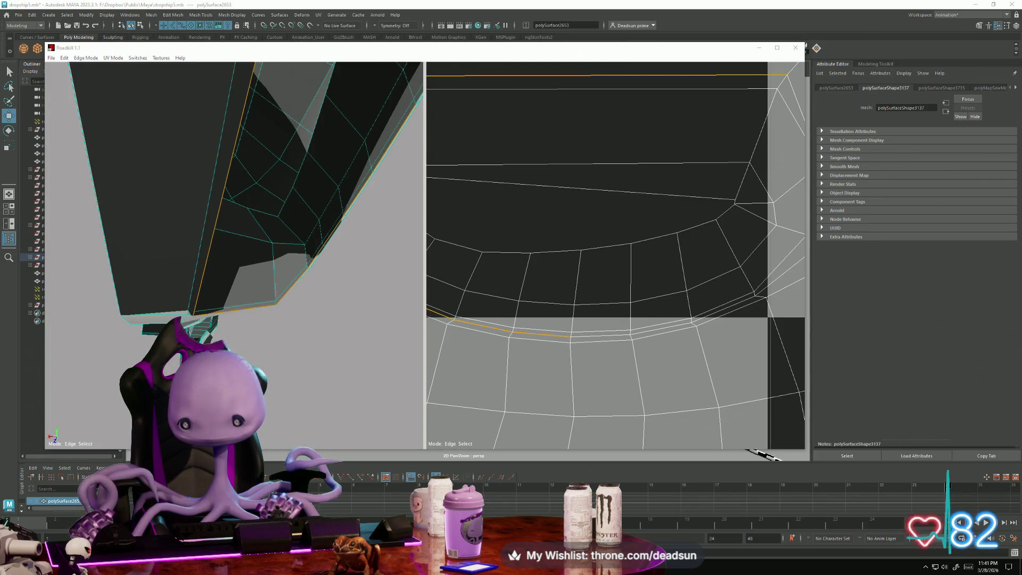
left_click(608, 337)
left_click(559, 337)
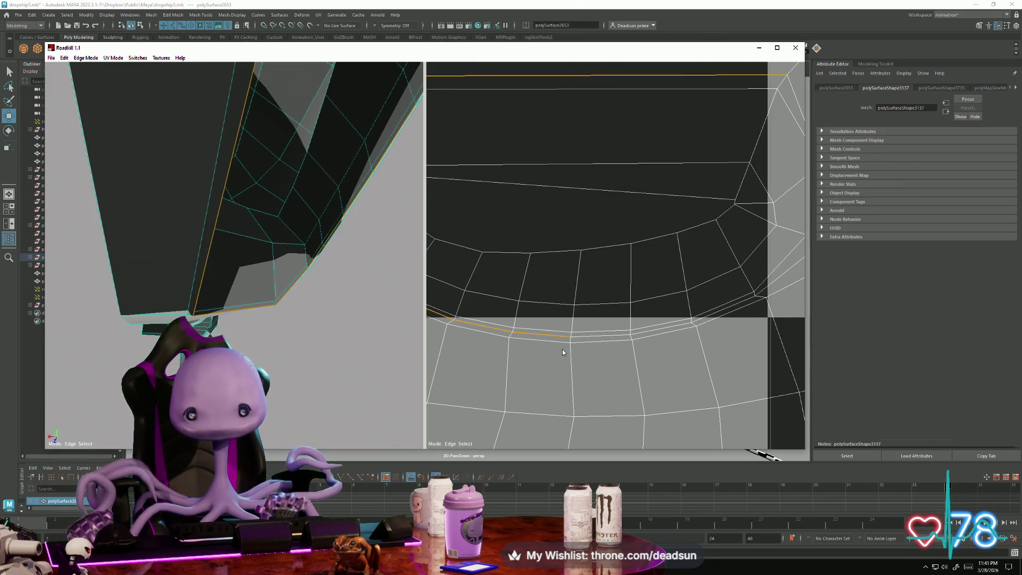
left_click(601, 337, "shift")
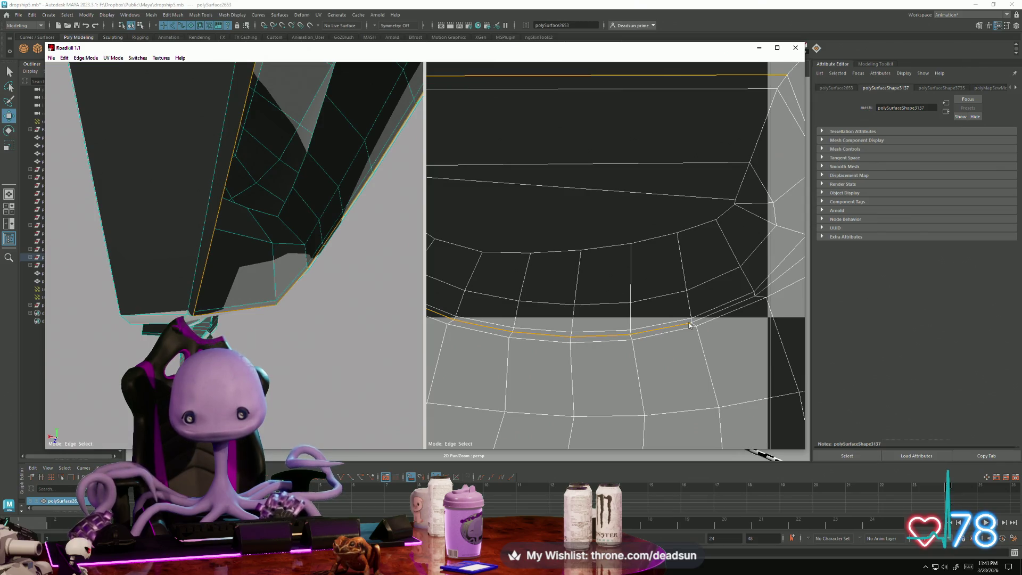
middle_click_drag(727, 320, 635, 332)
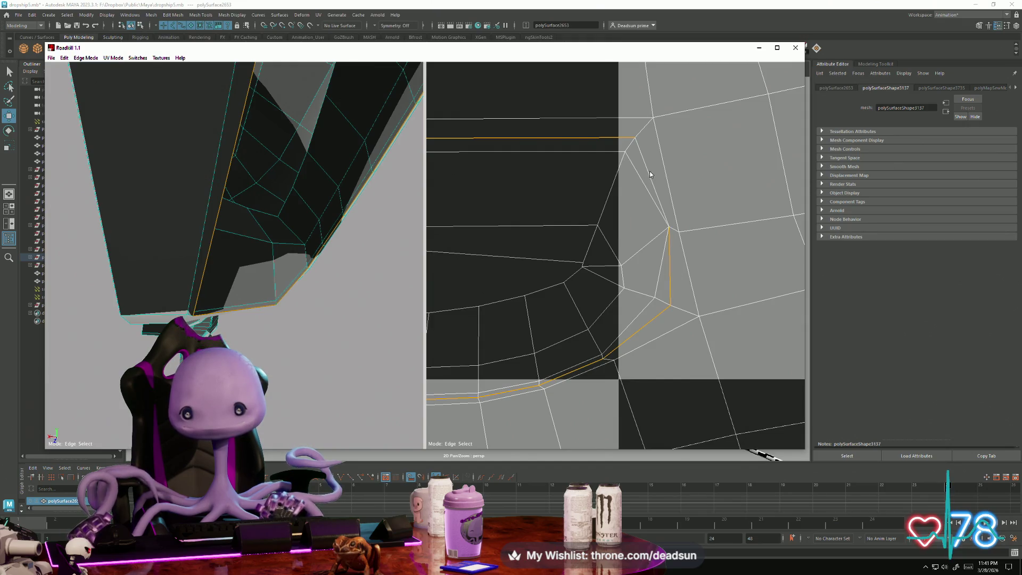
scroll(630, 283, "down", 6)
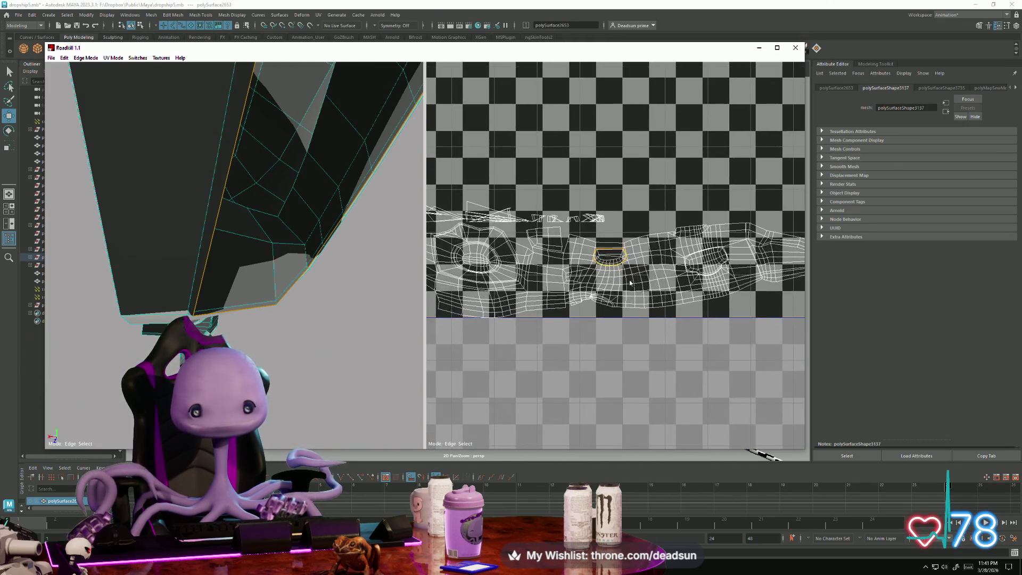
key("Return")
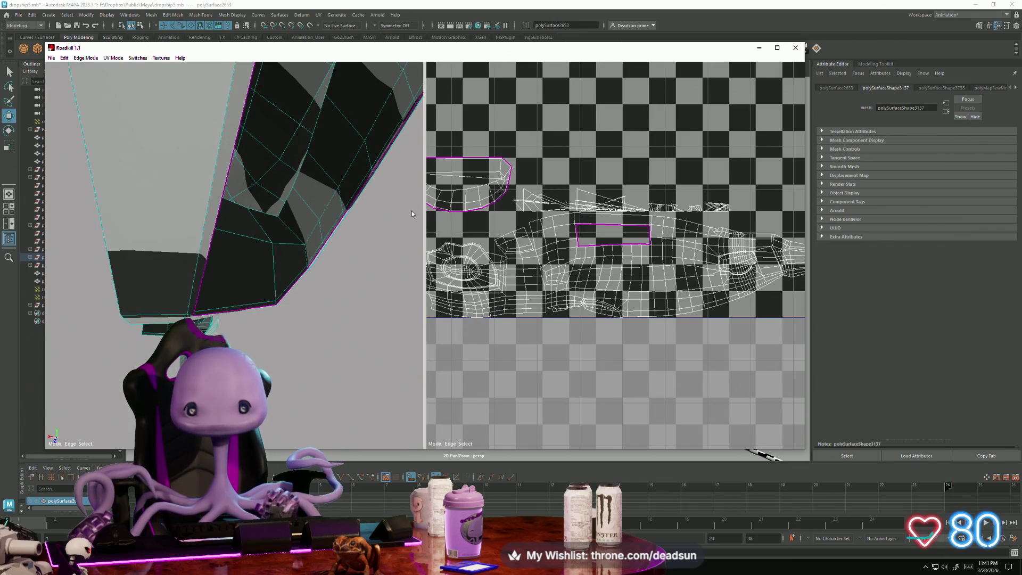
Turn the selected hull edge into a seam, re-unwrap, and zoom to the shell's left edge.
mouse_move(268, 258)
left_mouse_down("alt")
mouse_move(202, 265)
mouse_move(367, 234)
left_mouse_up("alt")
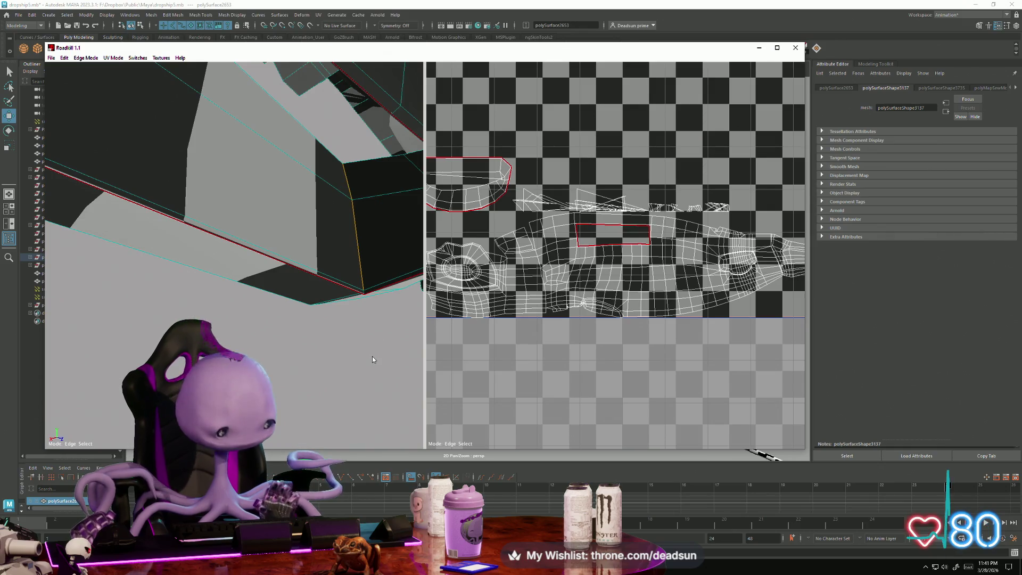
key("Return")
mouse_move(577, 333)
right_mouse_down("alt")
mouse_move(640, 363)
mouse_move(731, 371)
right_mouse_up("alt")
middle_click_drag(731, 371, 686, 316, "alt")
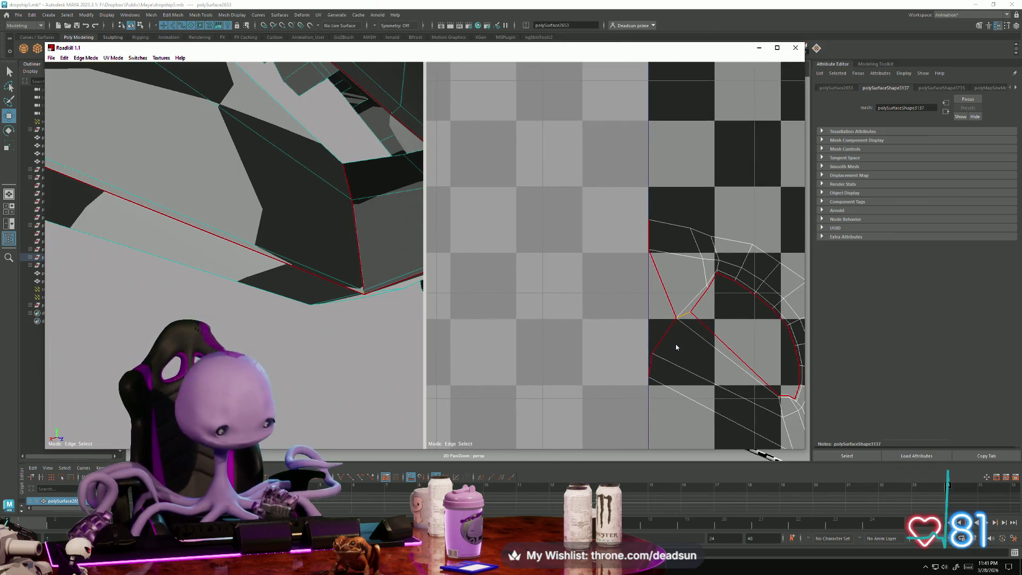
Inspect the main UV shells and frame the checkered hull in an upright side view.
mouse_move(676, 344)
right_mouse_down("alt")
mouse_move(570, 303)
mouse_move(597, 323)
right_mouse_up("alt")
middle_click_drag(617, 378, 545, 345, "alt")
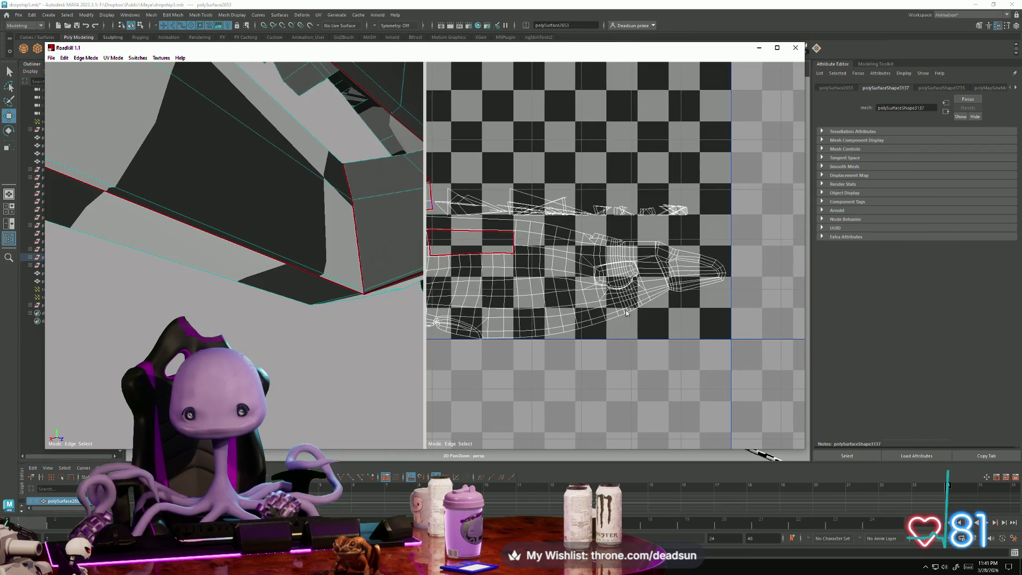
right_click_drag(546, 345, 673, 307, "alt")
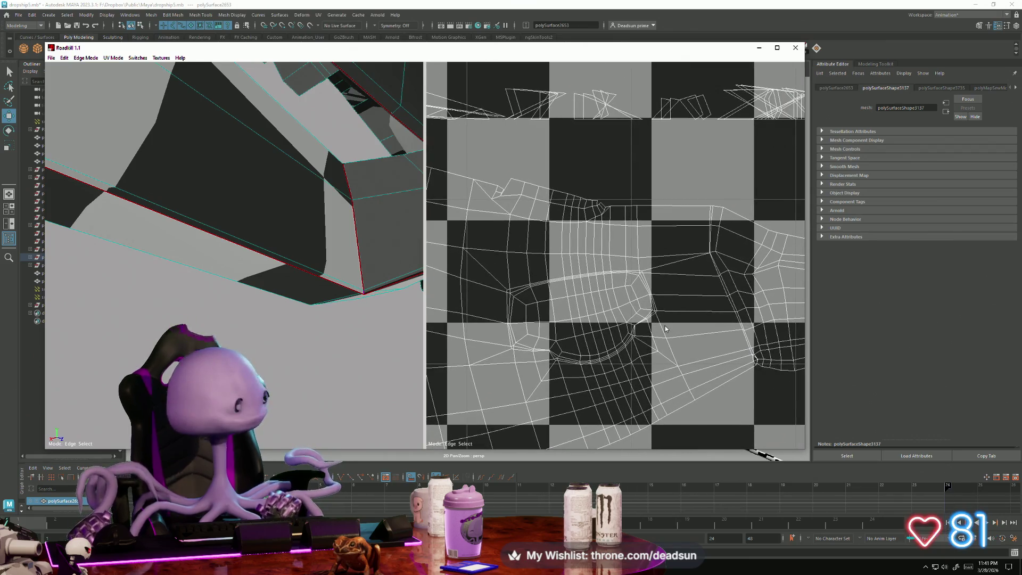
key("f")
mouse_move(153, 288)
left_mouse_down("alt")
mouse_move(107, 372)
mouse_move(52, 369)
mouse_move(46, 266)
mouse_move(363, 385)
mouse_move(279, 356)
mouse_move(313, 373)
mouse_move(272, 390)
left_mouse_up("alt")
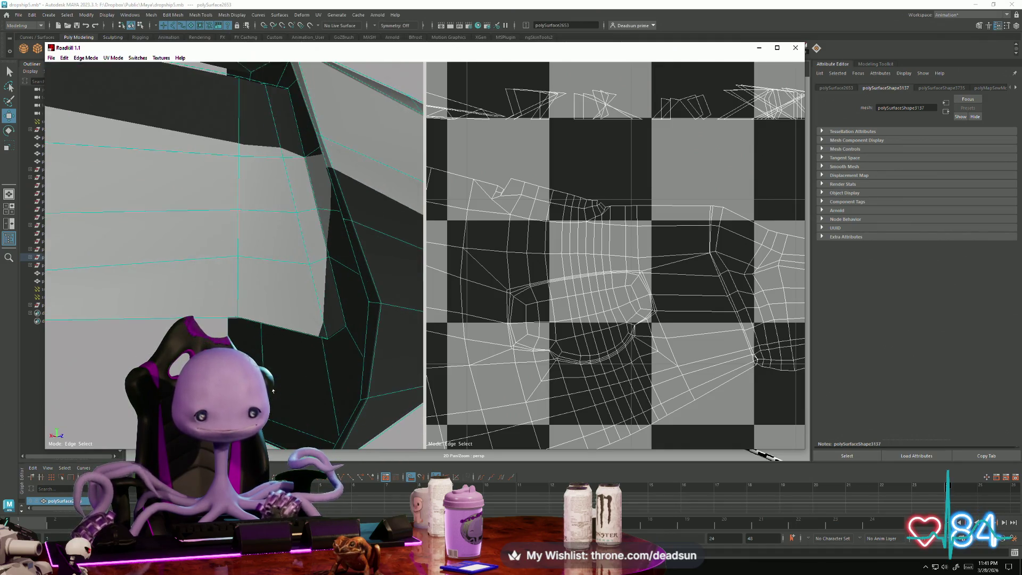
Select a run of hull edges and cut them into seams with C, re-unwrapping.
left_click(375, 361)
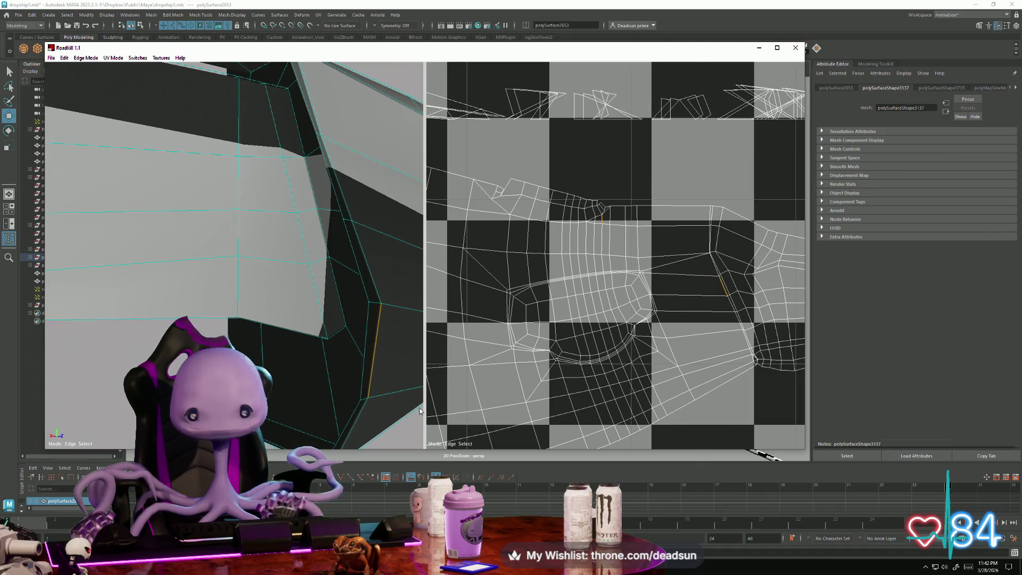
scroll(521, 294, "up", 8)
scroll(520, 294, "up", 2)
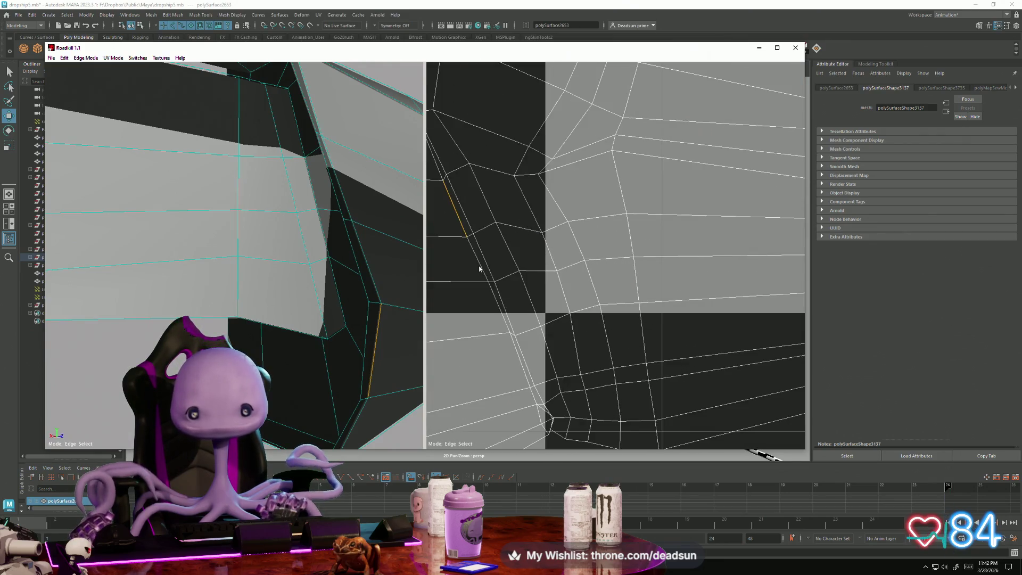
left_click(501, 313, "shift")
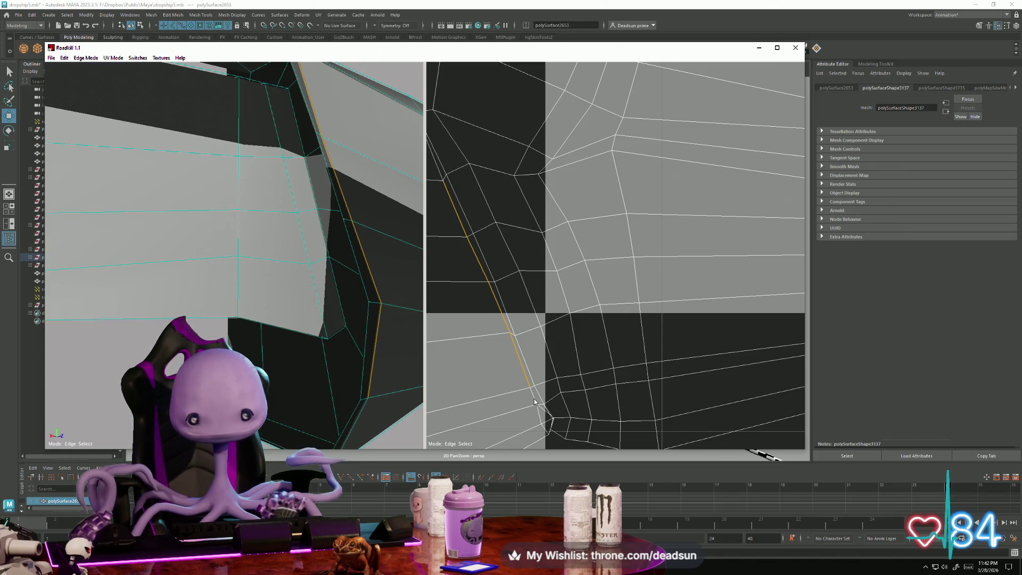
scroll(570, 376, "up", 3)
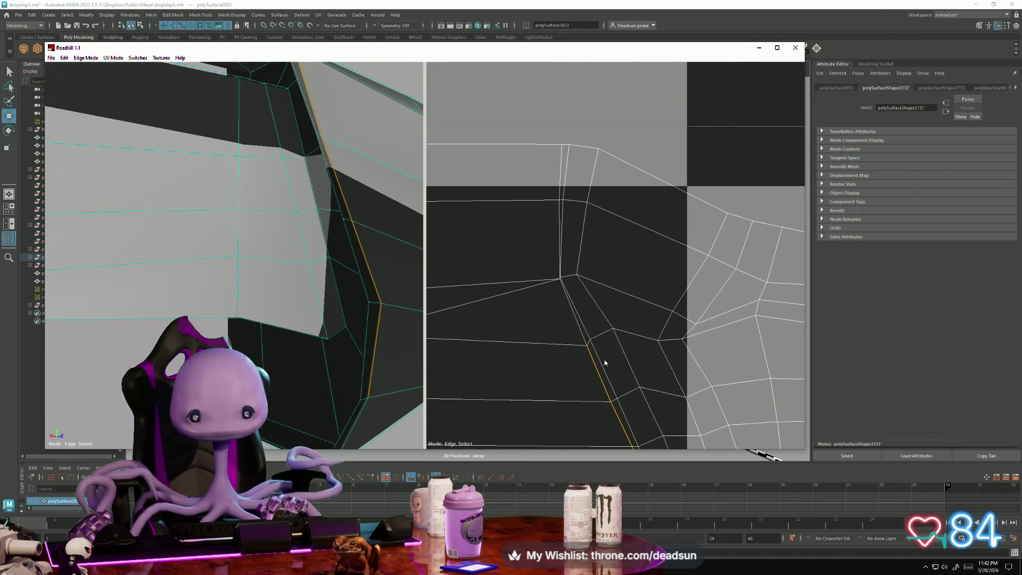
left_click(579, 329, "shift")
middle_click_drag(566, 292, 582, 369)
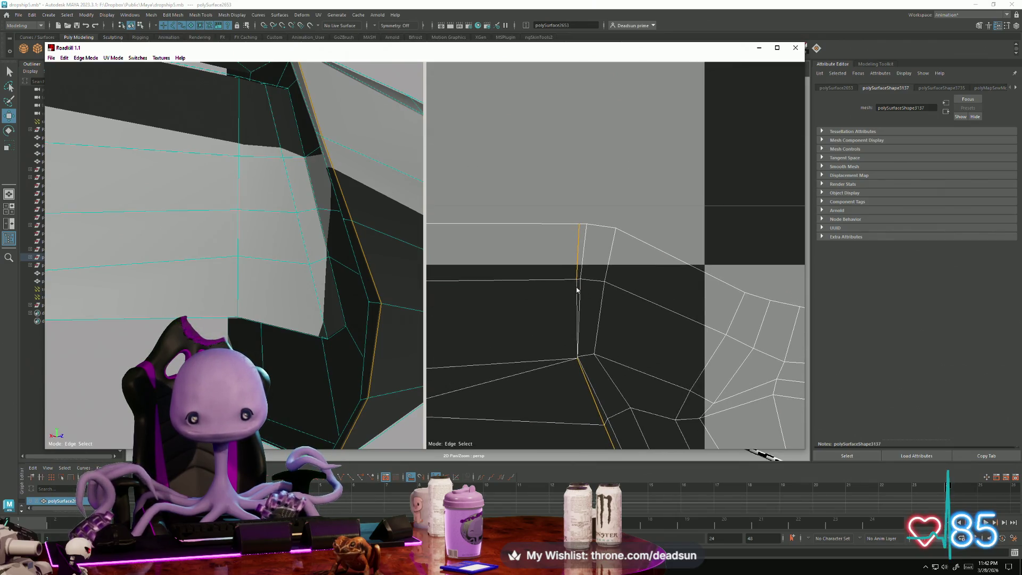
key("c")
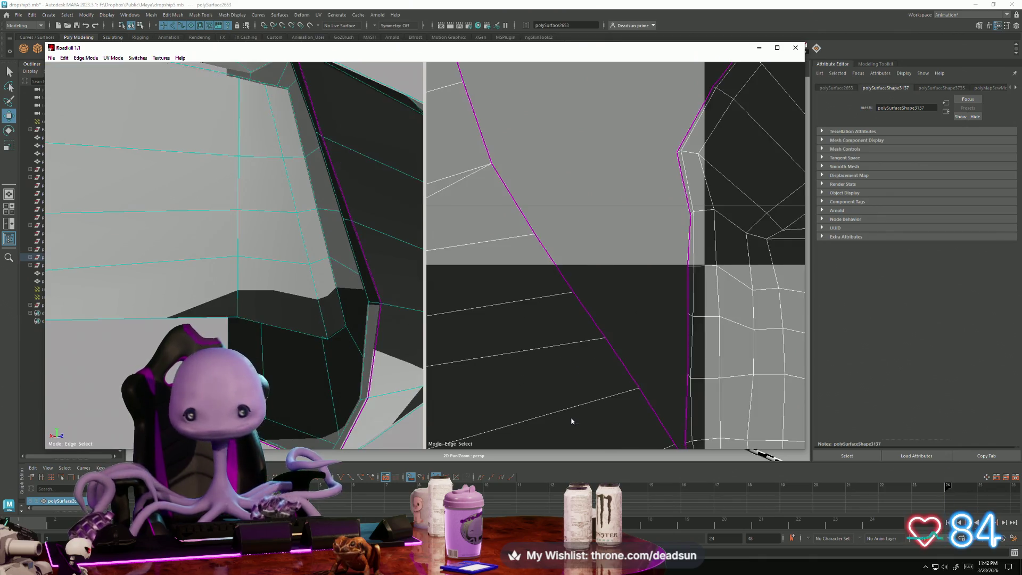
View the hull from below and select the thin fin's long edge and short end edge.
scroll(659, 388, "down", 3)
scroll(663, 392, "up", 3)
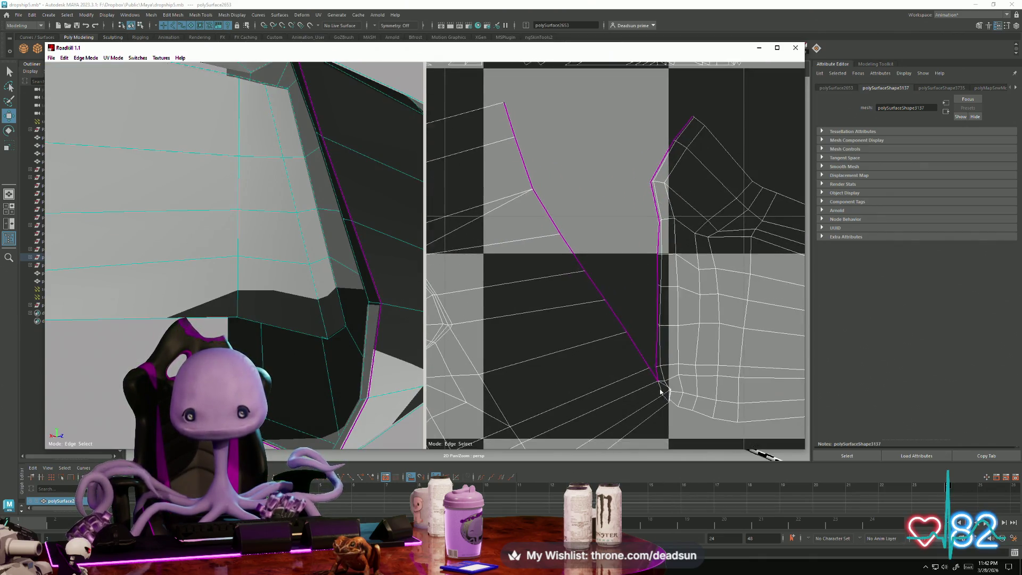
mouse_move(295, 397)
left_mouse_down("alt")
mouse_move(315, 387)
mouse_move(295, 375)
mouse_move(308, 436)
left_mouse_up("alt")
key("f")
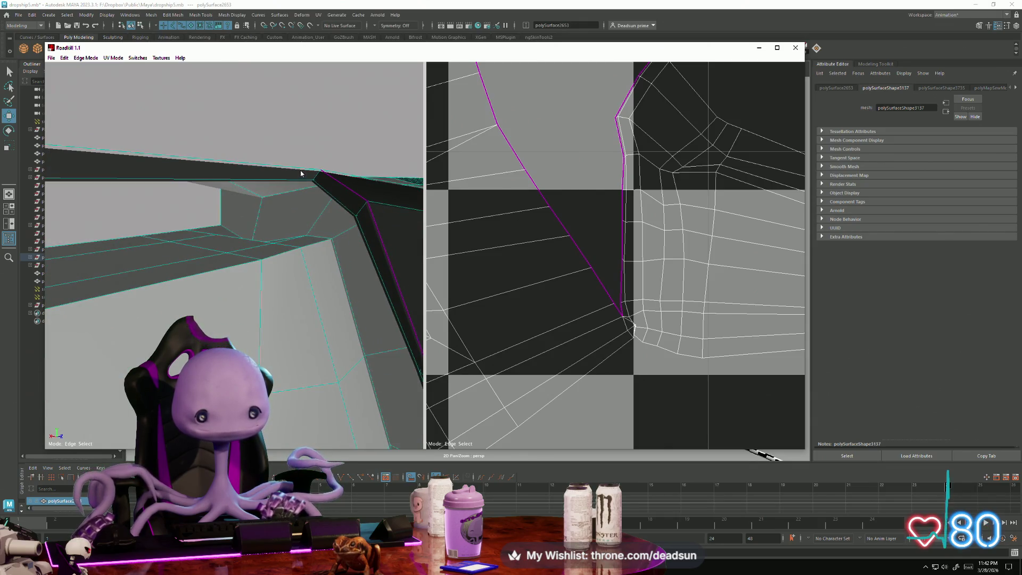
mouse_move(290, 259)
left_mouse_down("alt")
mouse_move(305, 313)
mouse_move(322, 328)
mouse_move(262, 303)
left_mouse_up("alt")
left_click(248, 307)
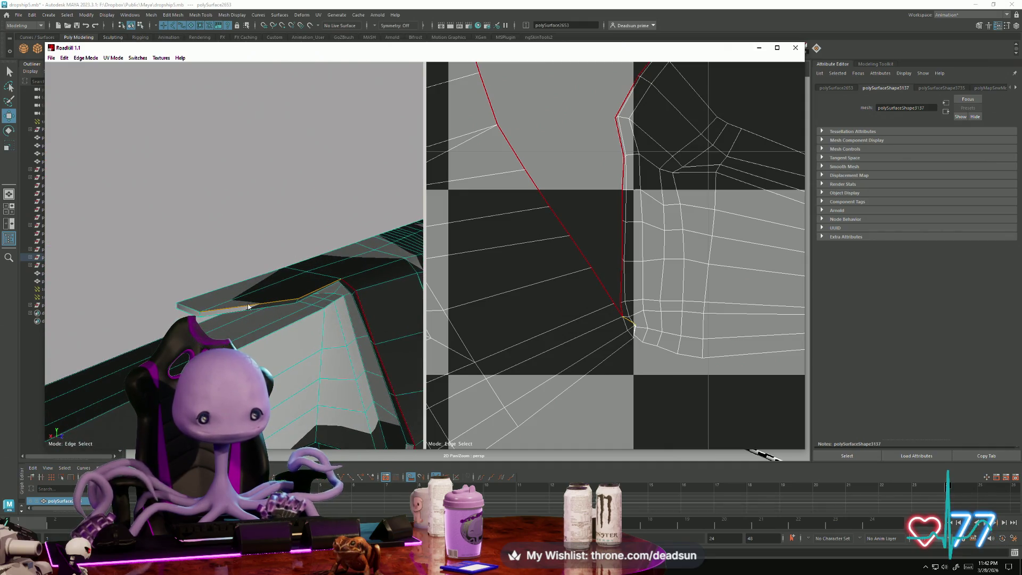
left_click(190, 307)
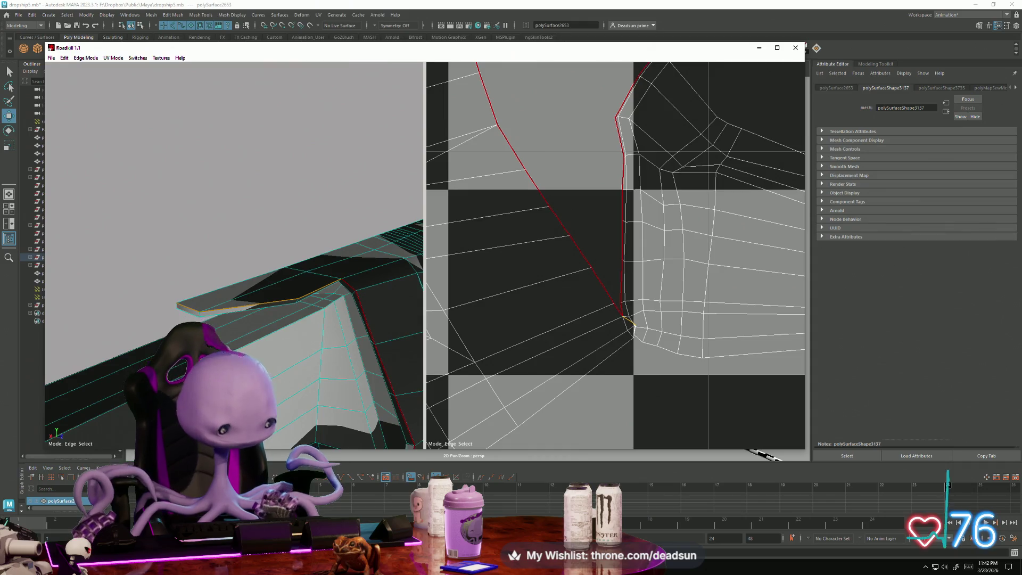
Cut the fin's selected edges into seams with C and re-unwrap.
key("c")
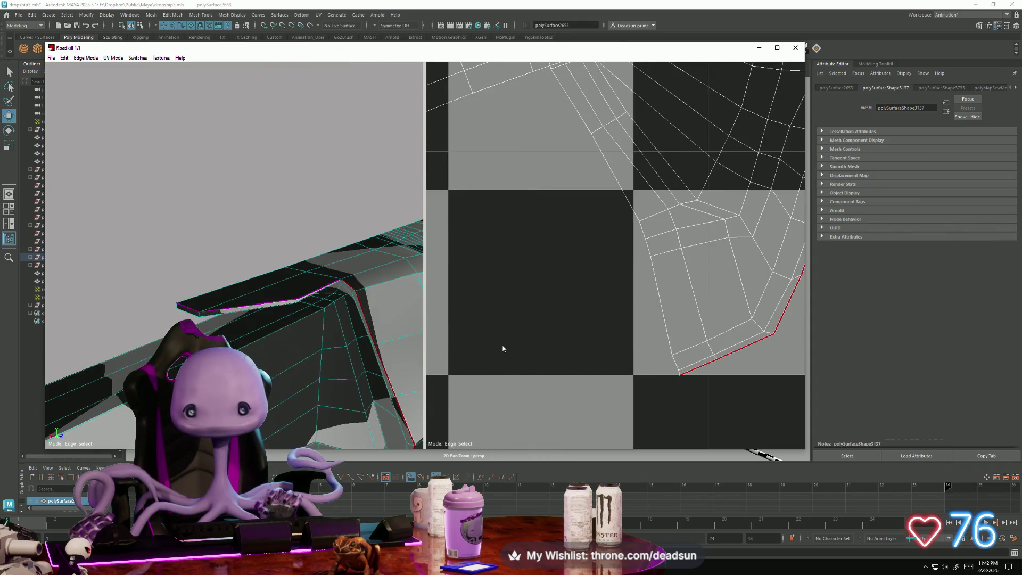
scroll(502, 346, "down", 5)
scroll(484, 336, "up", 3)
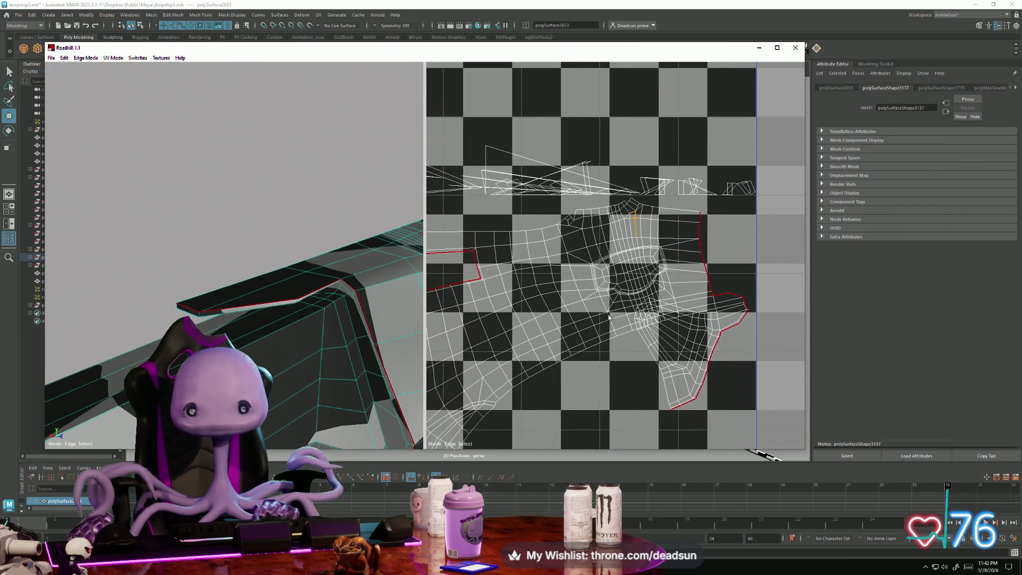
Inspect the checker-textured hull, then switch to the Discord call's shared Blender screen.
scroll(564, 324, "down", 2)
scroll(591, 325, "up", 5)
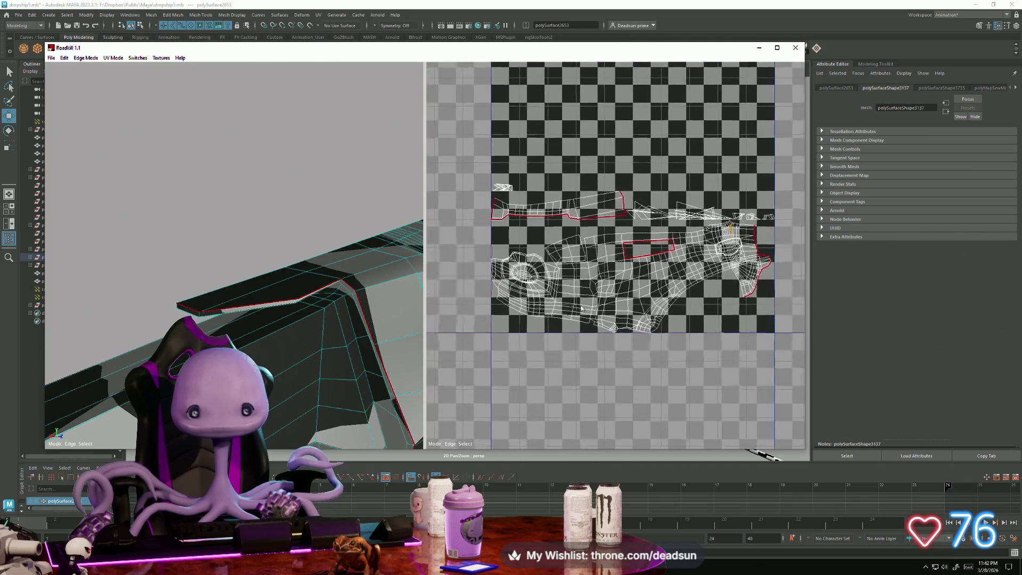
scroll(599, 325, "up", 3)
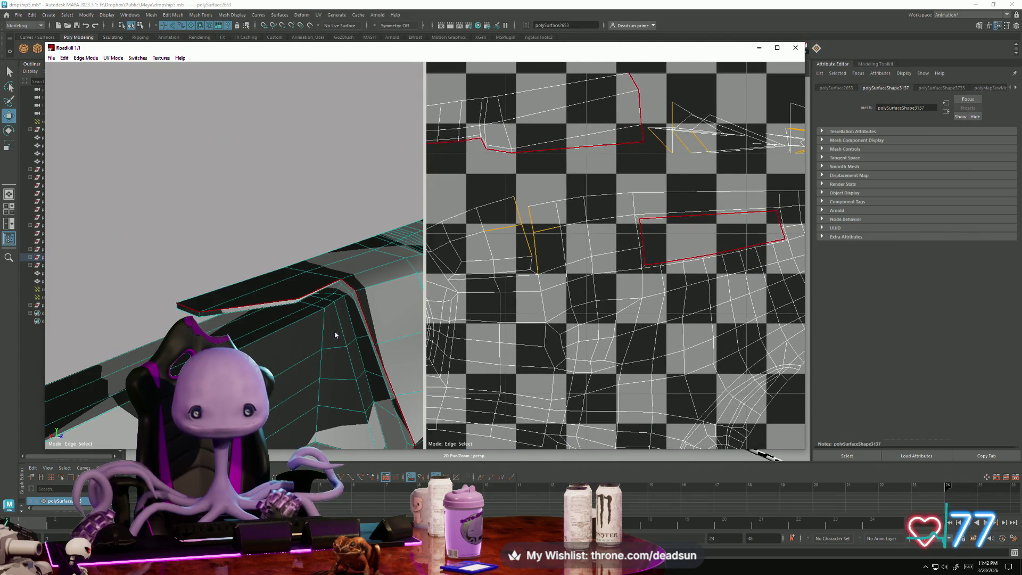
scroll(336, 341, "down", 5)
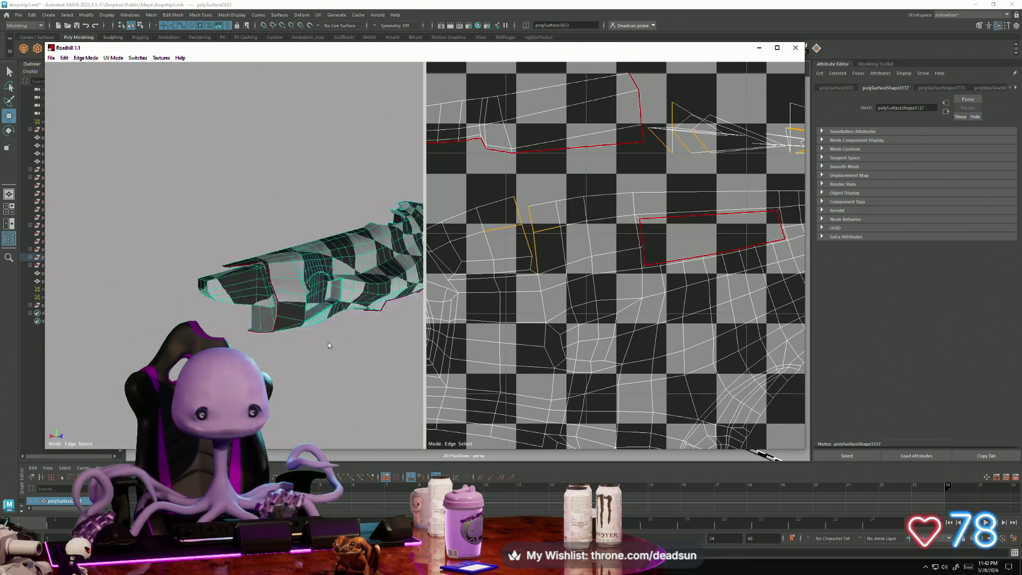
mouse_move(317, 347)
left_mouse_down("alt")
mouse_move(360, 362)
mouse_move(302, 365)
mouse_move(252, 314)
mouse_move(256, 302)
mouse_move(199, 298)
mouse_move(209, 336)
left_mouse_up("alt")
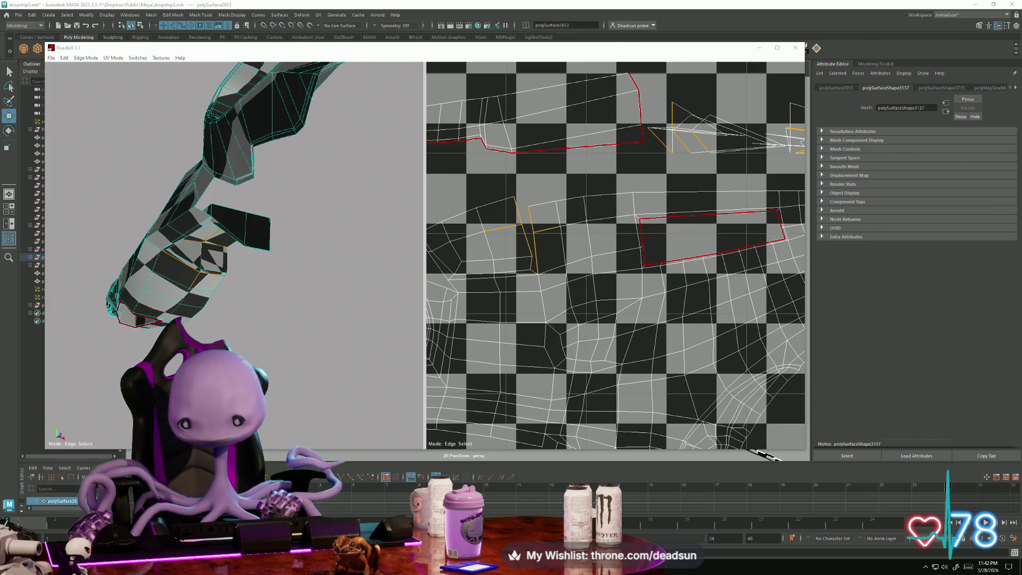
key("alt+Tab")
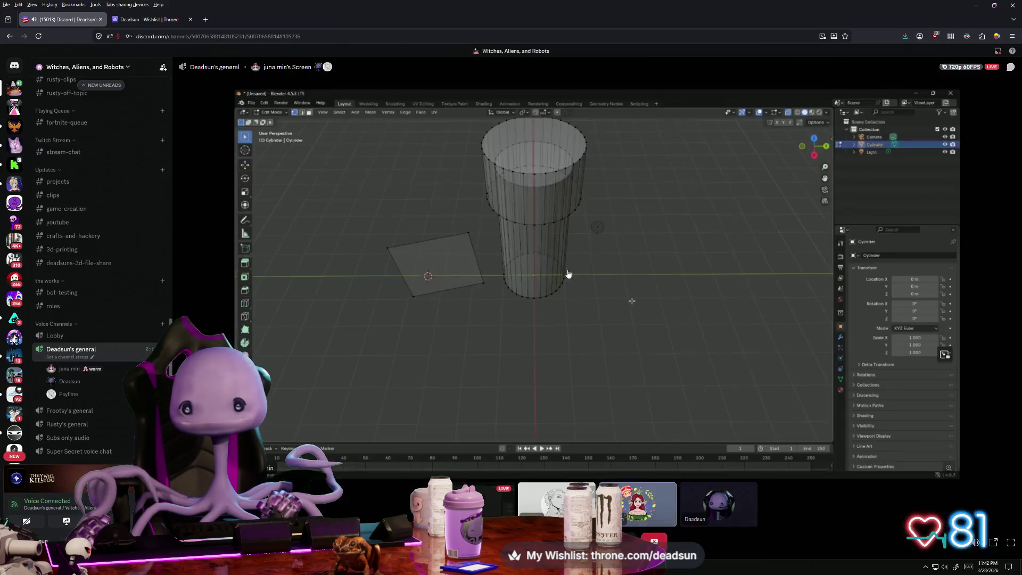
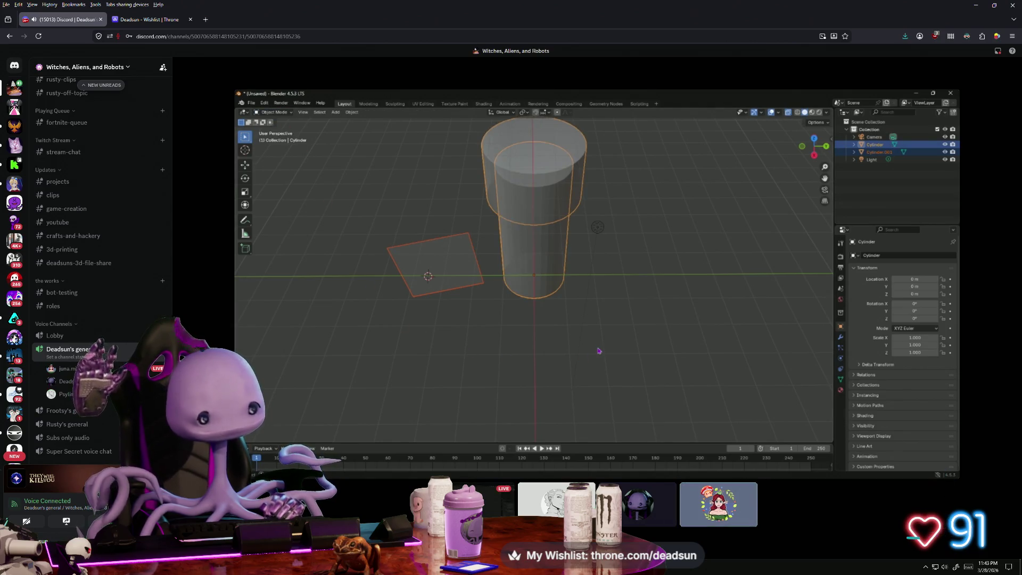
Drag the Discord stream window aside to reveal Maya with RoadKill's UV layout behind it.
mouse_move(347, 314)
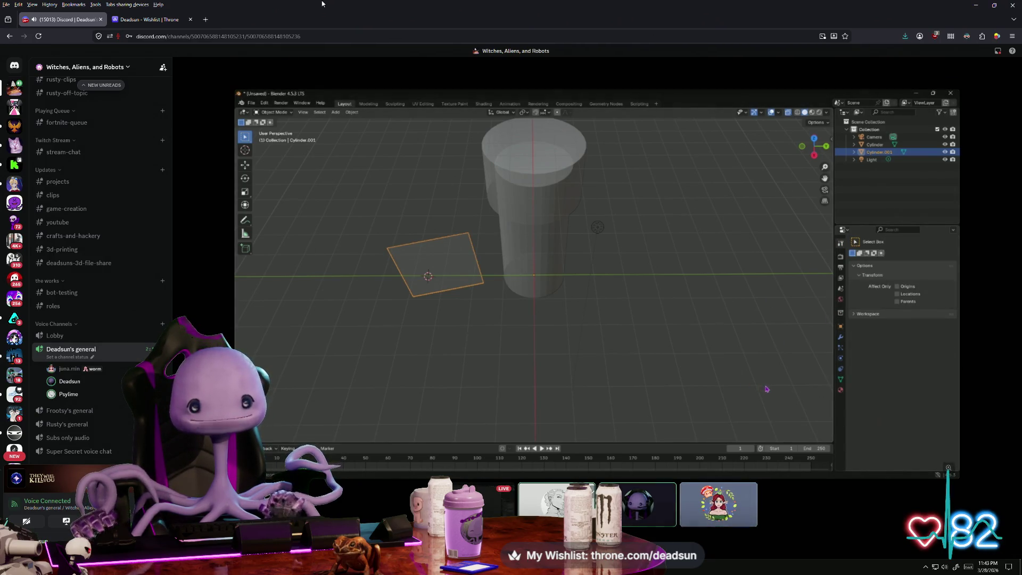
mouse_move(511, 6)
left_mouse_down()
mouse_move(394, 35)
mouse_move(425, 39)
mouse_move(0, 32)
left_mouse_up()
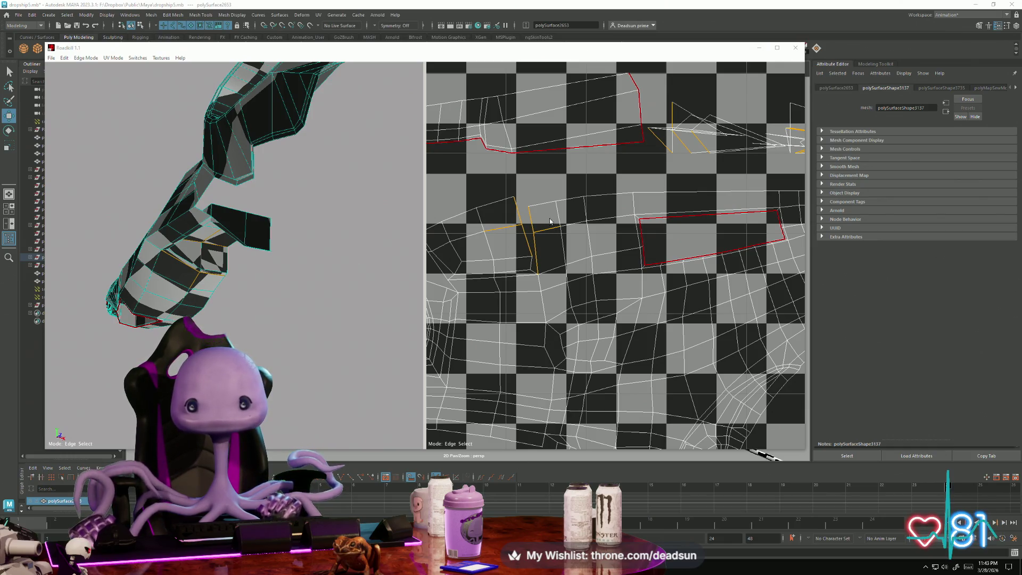
Select an edge on the spaceship body and its UV match, then cut it as a seam.
left_click(516, 279)
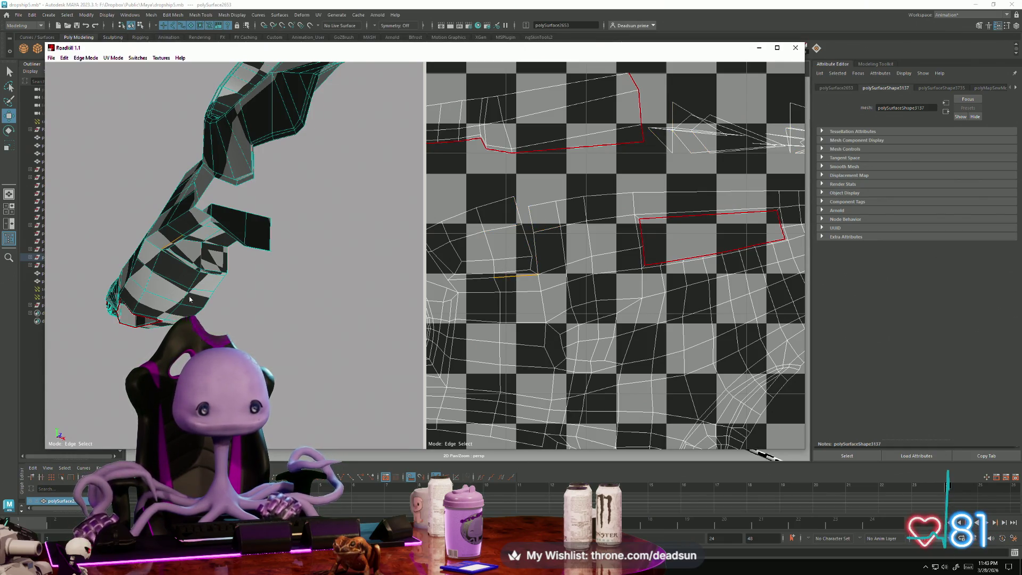
scroll(189, 299, "up", 10)
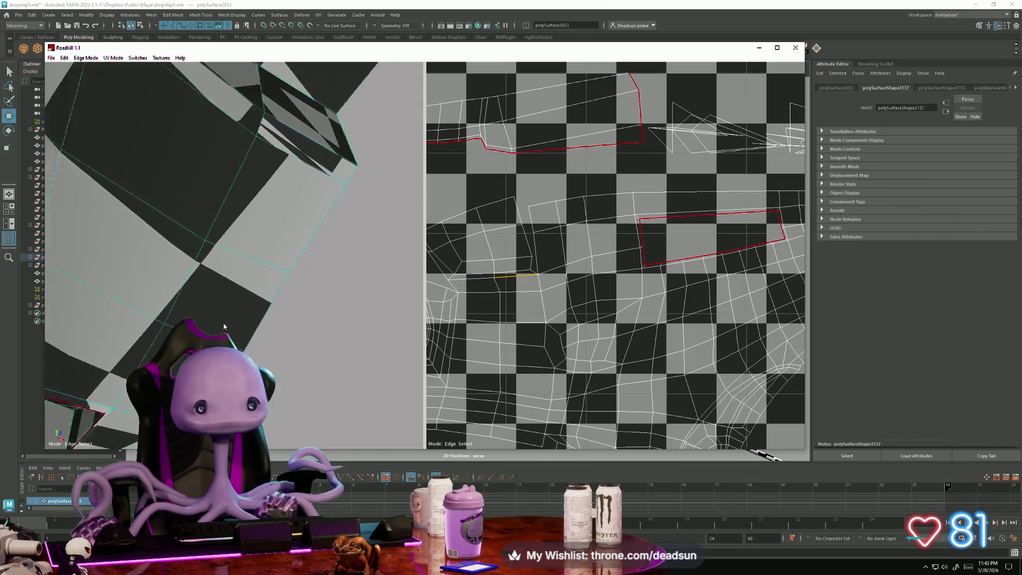
mouse_move(223, 327)
left_mouse_down("alt")
mouse_move(248, 344)
mouse_move(271, 335)
left_mouse_up("alt")
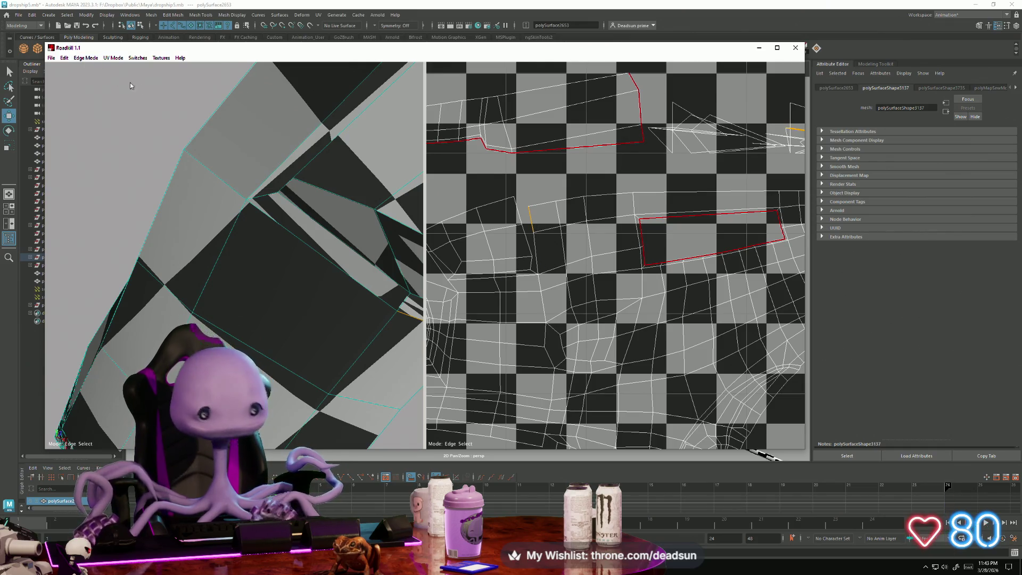
left_click(521, 277)
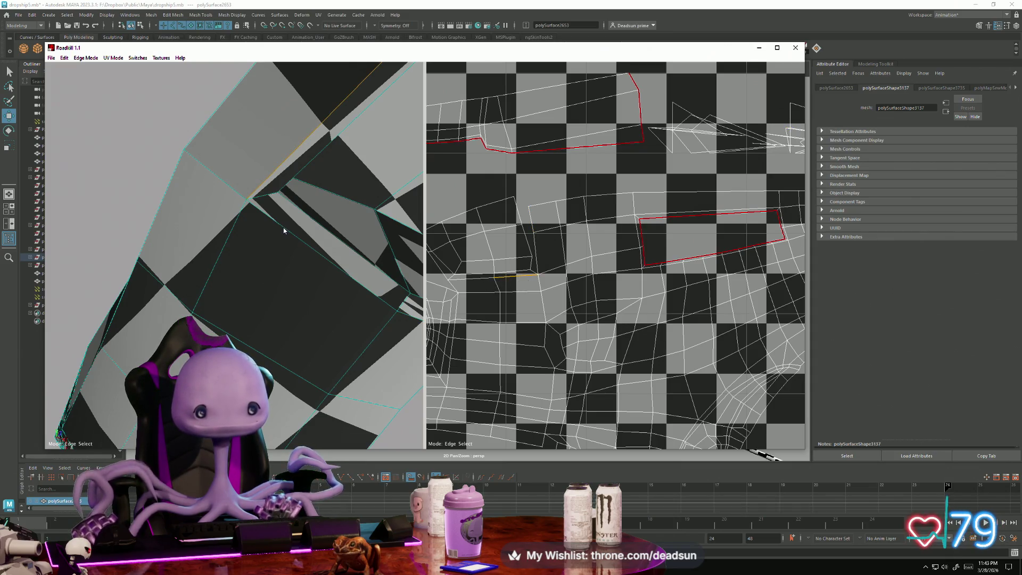
mouse_move(306, 241)
left_mouse_down("alt")
mouse_move(349, 269)
mouse_move(288, 246)
left_mouse_up("alt")
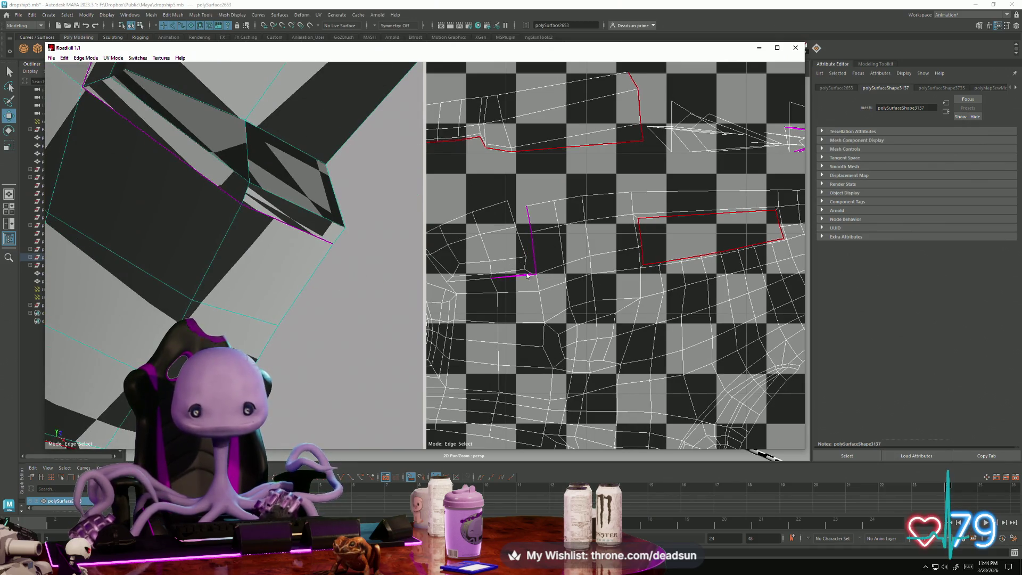
left_click(457, 281)
scroll(508, 287, "down", 5)
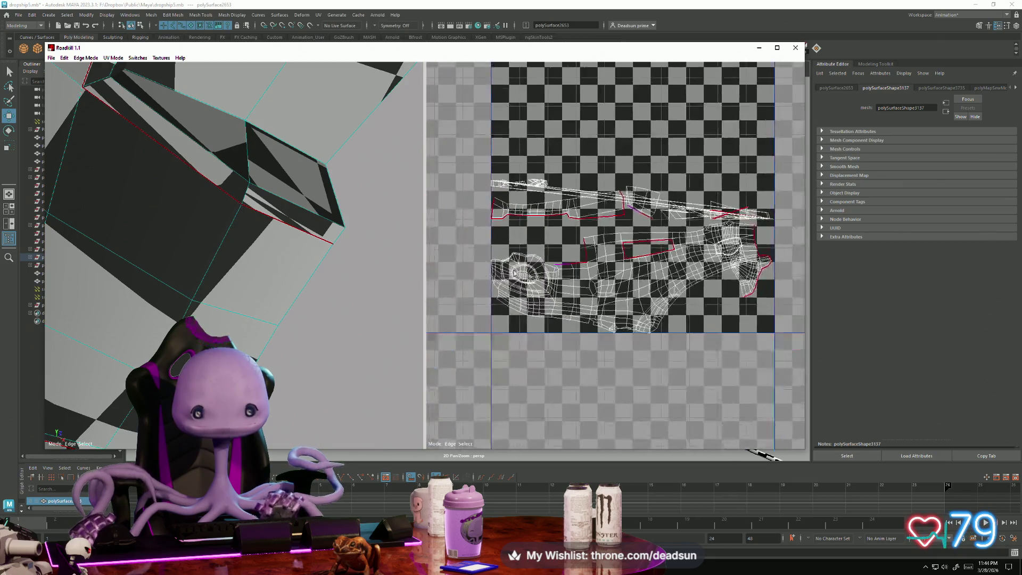
scroll(559, 283, "up", 4)
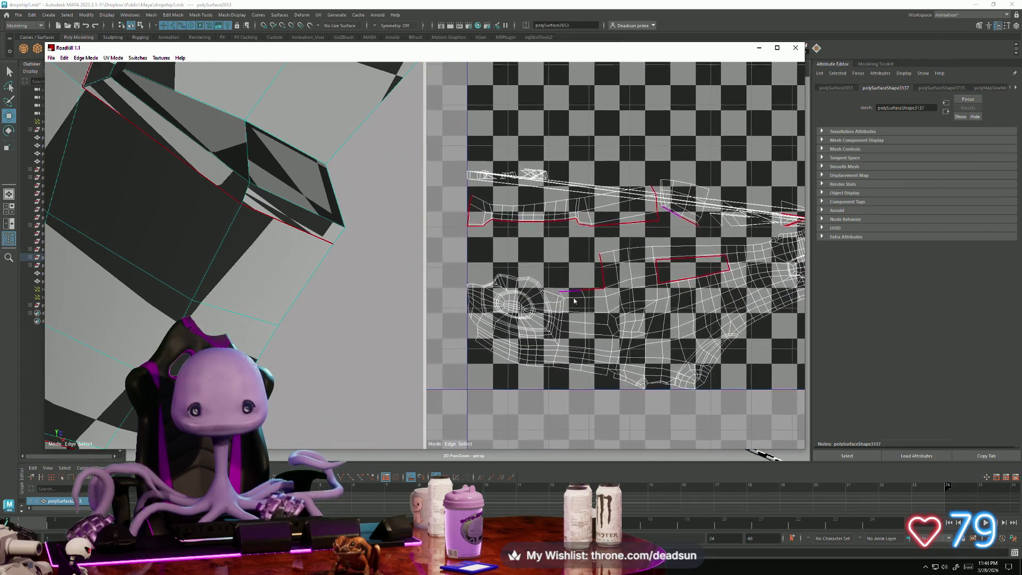
scroll(559, 287, "down", 3)
scroll(559, 302, "up", 3)
Pan and zoom across the re-unfolded UV layout to check every island.
middle_click_drag(559, 304, 496, 256)
scroll(597, 291, "down", 2)
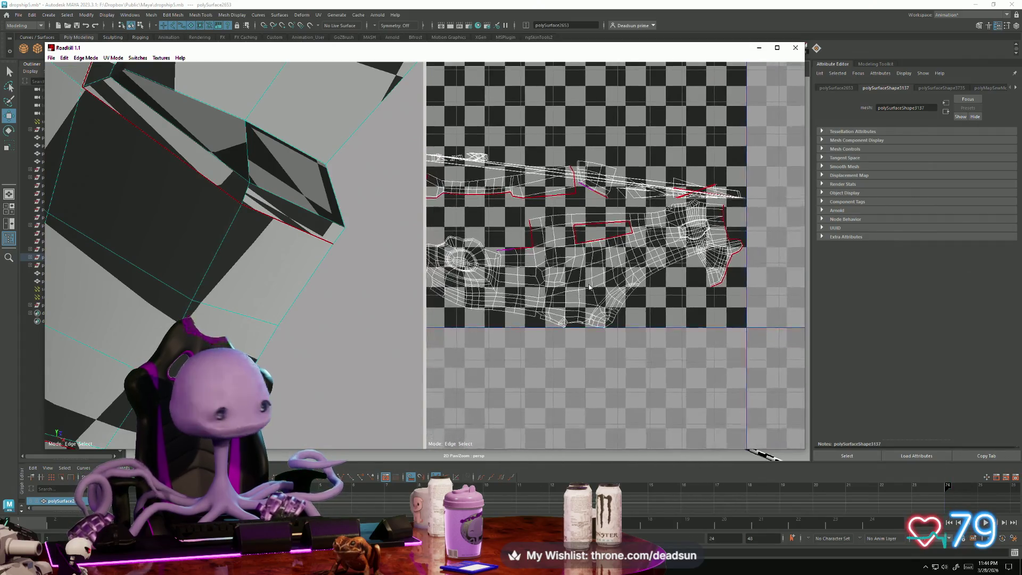
middle_click_drag(597, 290, 515, 277)
scroll(515, 277, "up", 6)
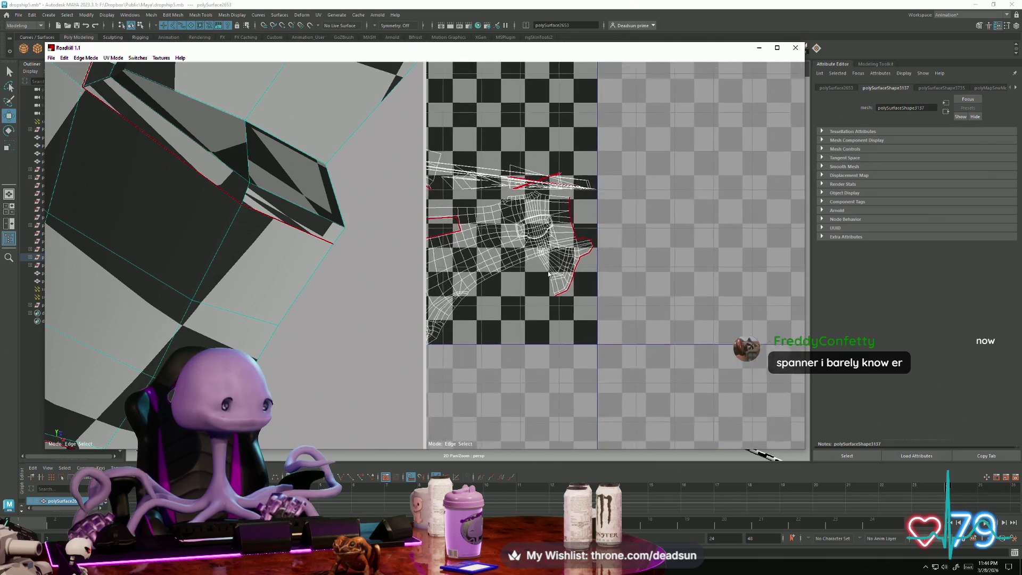
scroll(555, 292, "down", 1)
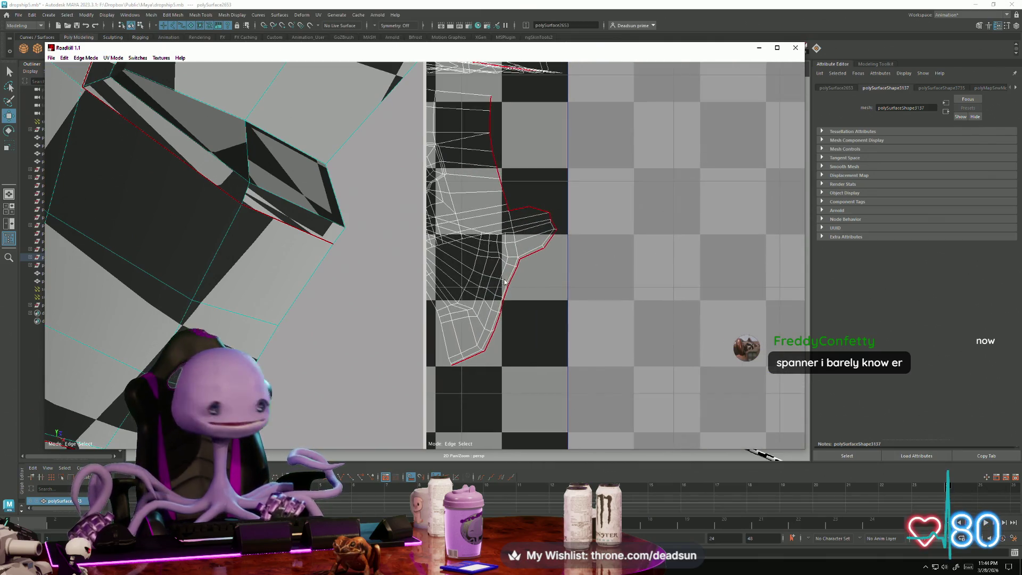
mouse_move(555, 292)
middle_mouse_down()
mouse_move(593, 290)
mouse_move(664, 329)
middle_mouse_up()
scroll(665, 329, "up", 4)
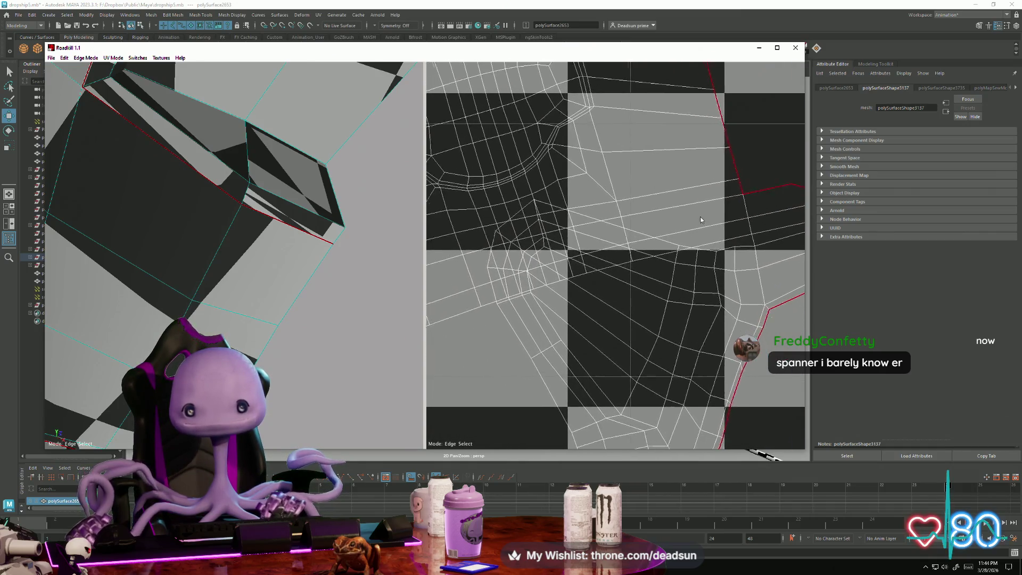
scroll(612, 235, "up", 2)
scroll(637, 219, "down", 2)
scroll(218, 333, "down", 3)
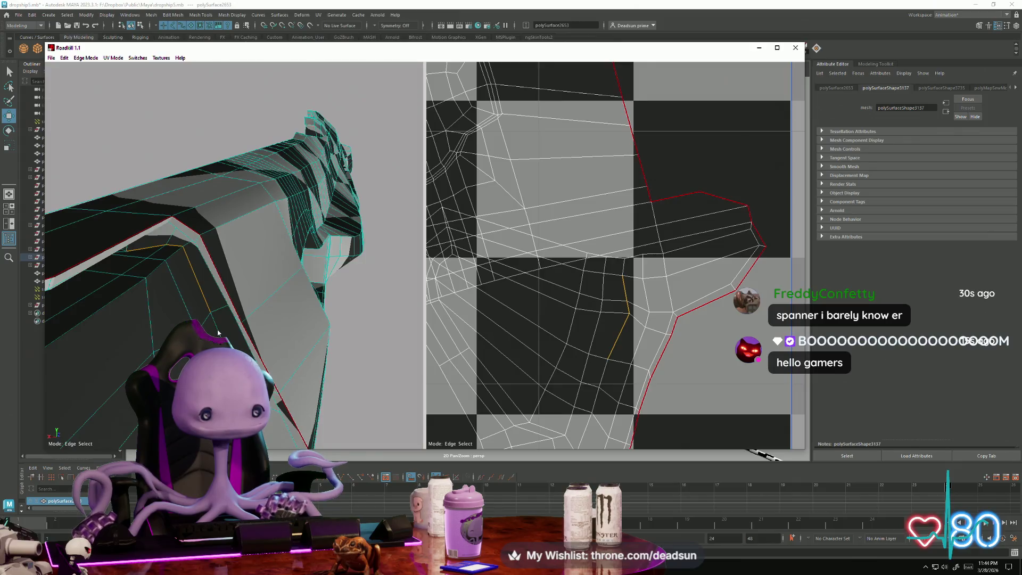
Follow the red seam around the mesh, then cut another edge as a seam to re-unfold.
left_click_drag(254, 347, 176, 270, "alt")
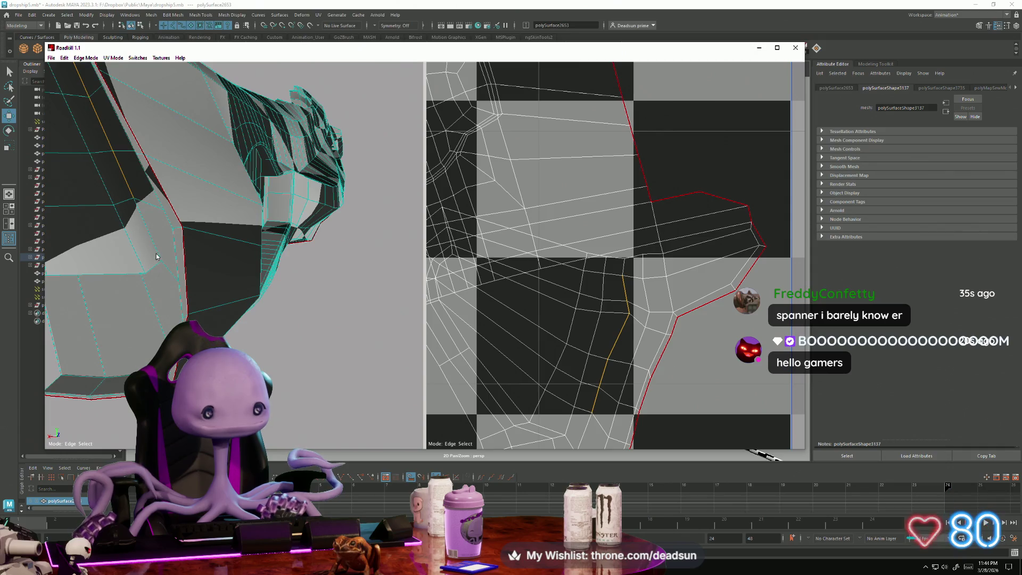
mouse_move(160, 254)
left_mouse_down("alt")
mouse_move(146, 271)
mouse_move(149, 249)
left_mouse_up("alt")
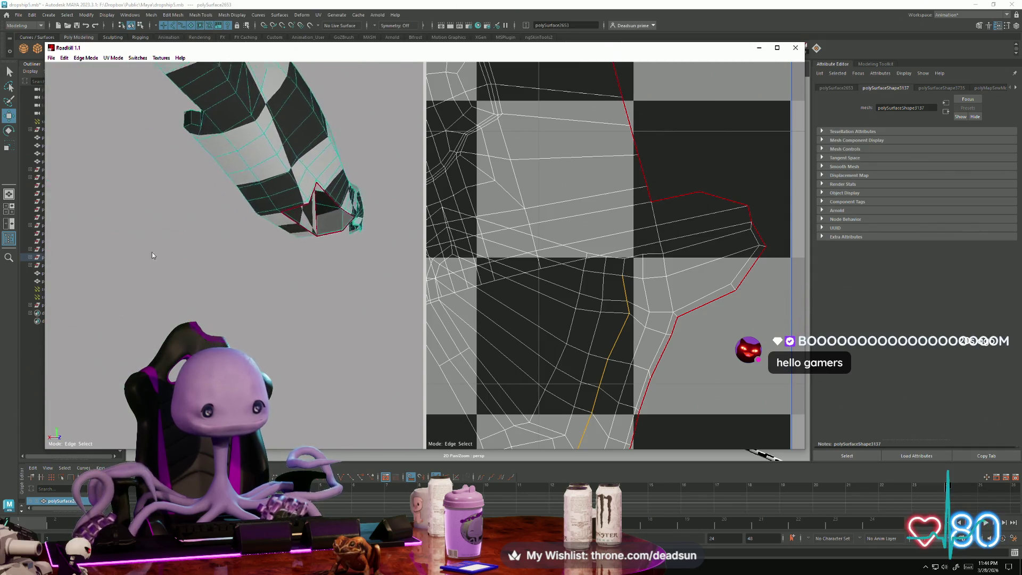
scroll(201, 324, "up", 3)
left_click_drag(201, 325, 207, 110, "alt")
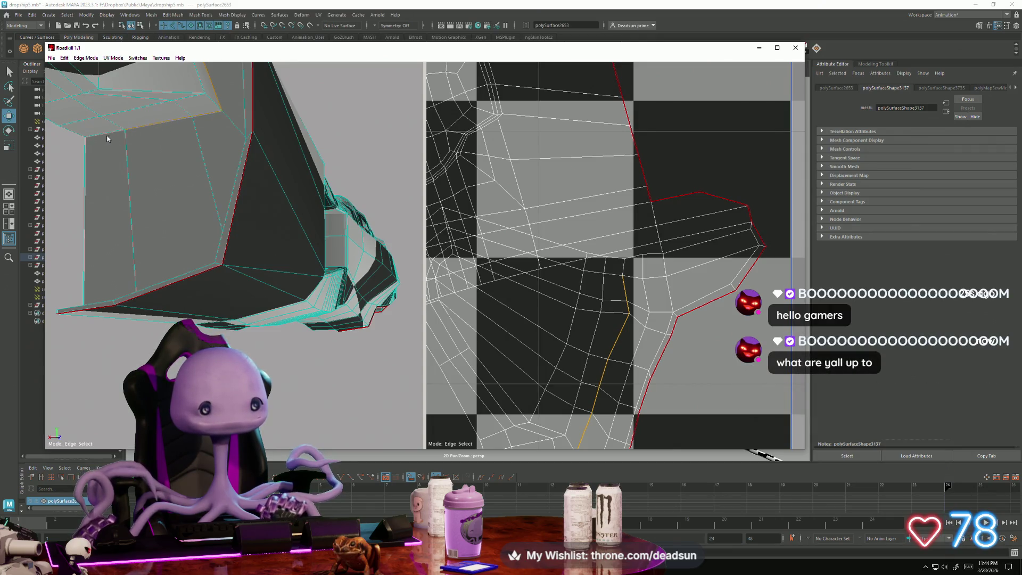
scroll(584, 264, "down", 2)
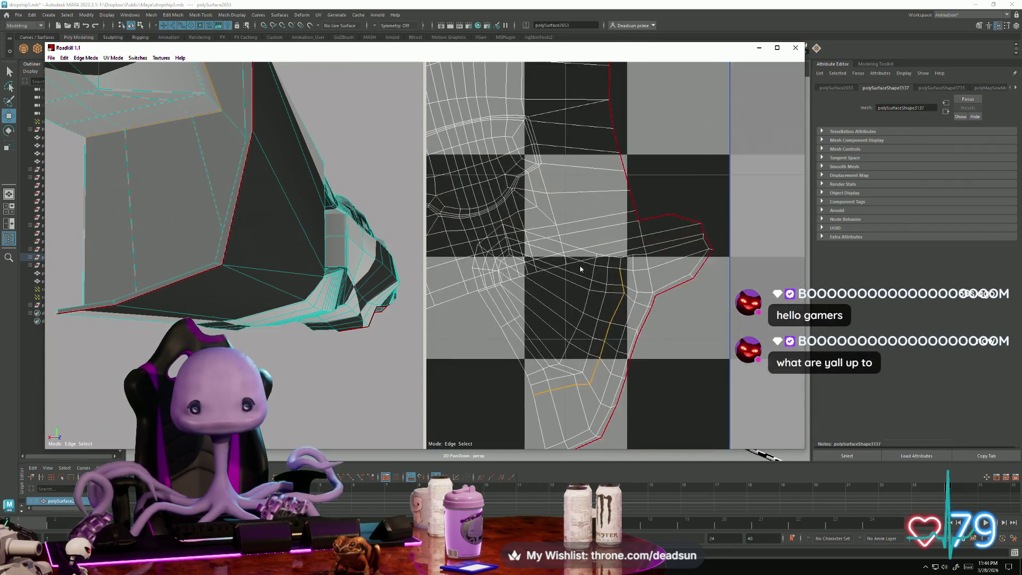
scroll(627, 335, "down", 5)
left_click(610, 296)
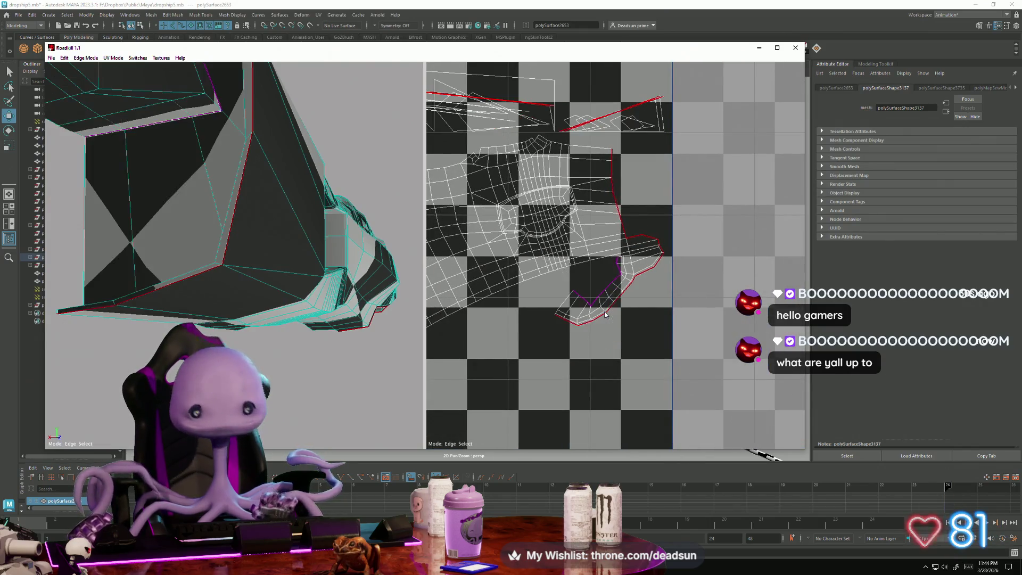
Extend the edge selection along the dark strip's upper border.
scroll(609, 296, "up", 5)
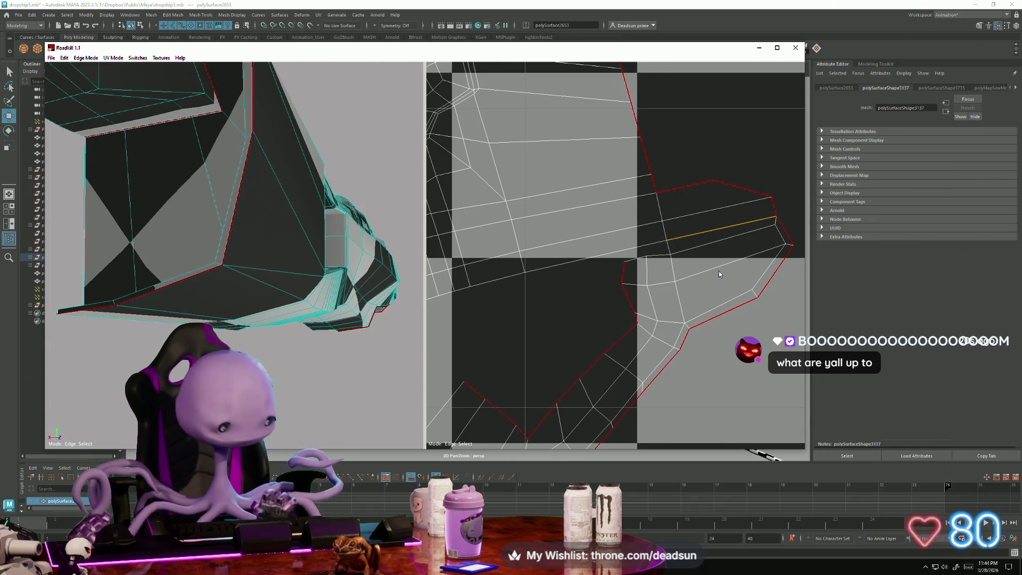
scroll(607, 290, "down", 5)
scroll(623, 303, "up", 8)
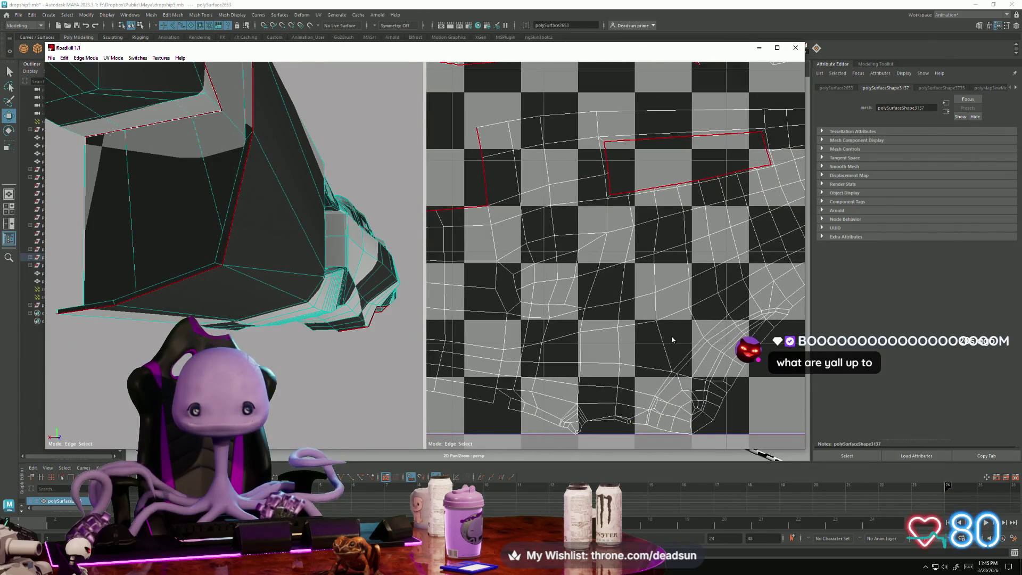
scroll(494, 261, "down", 5)
mouse_move(362, 250)
left_mouse_down("alt")
mouse_move(332, 286)
mouse_move(248, 279)
mouse_move(253, 301)
mouse_move(228, 331)
mouse_move(345, 319)
mouse_move(280, 285)
mouse_move(213, 301)
mouse_move(215, 314)
left_mouse_up("alt")
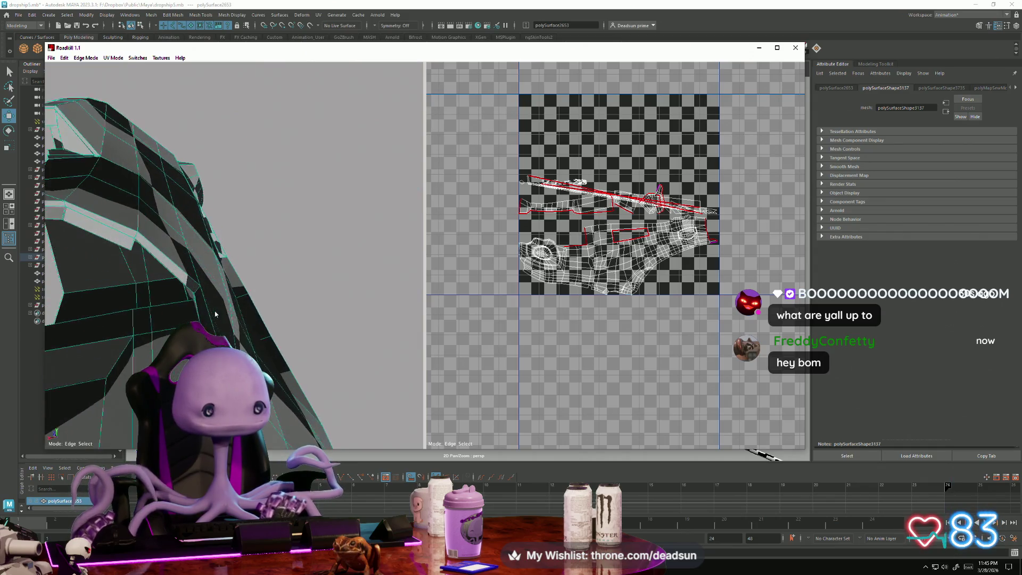
left_click(81, 208)
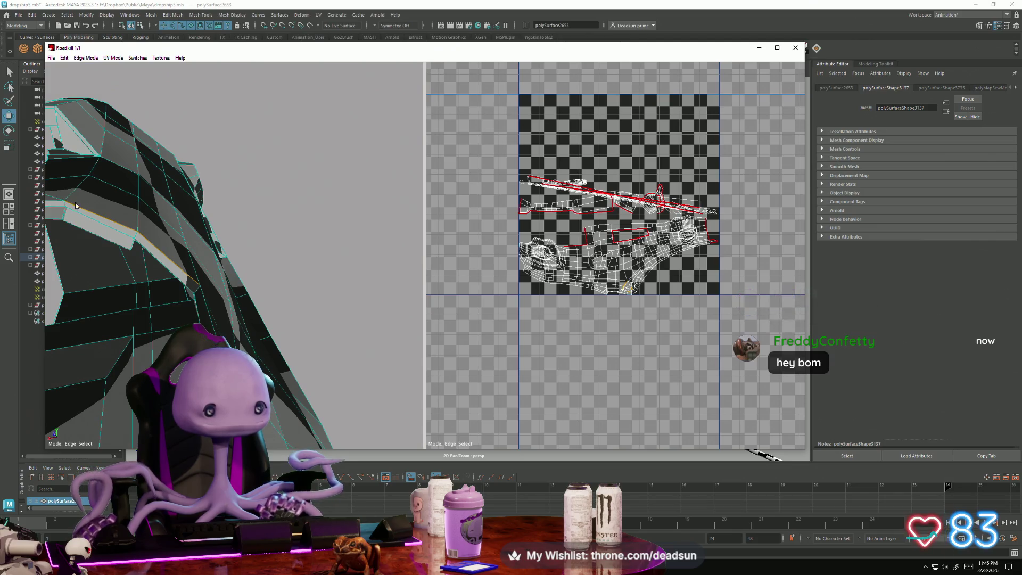
mouse_move(53, 203)
left_mouse_down("alt")
mouse_move(137, 280)
mouse_move(145, 270)
mouse_move(113, 324)
left_mouse_up("alt")
mouse_move(353, 320)
left_mouse_down("alt")
mouse_move(336, 341)
mouse_move(416, 326)
mouse_move(243, 339)
mouse_move(138, 331)
mouse_move(181, 309)
left_mouse_up("alt")
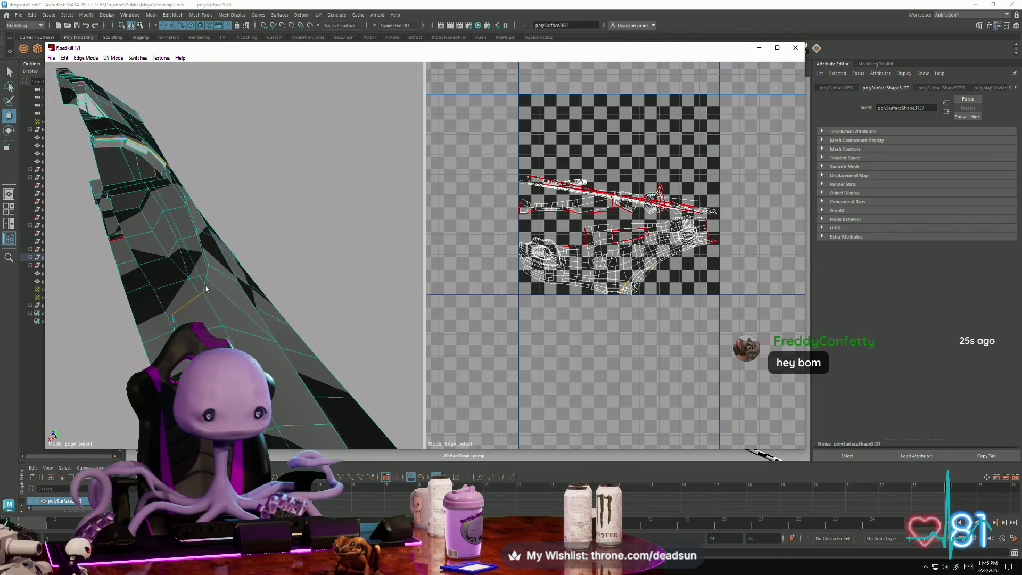
left_click_drag(240, 274, 298, 294, "alt")
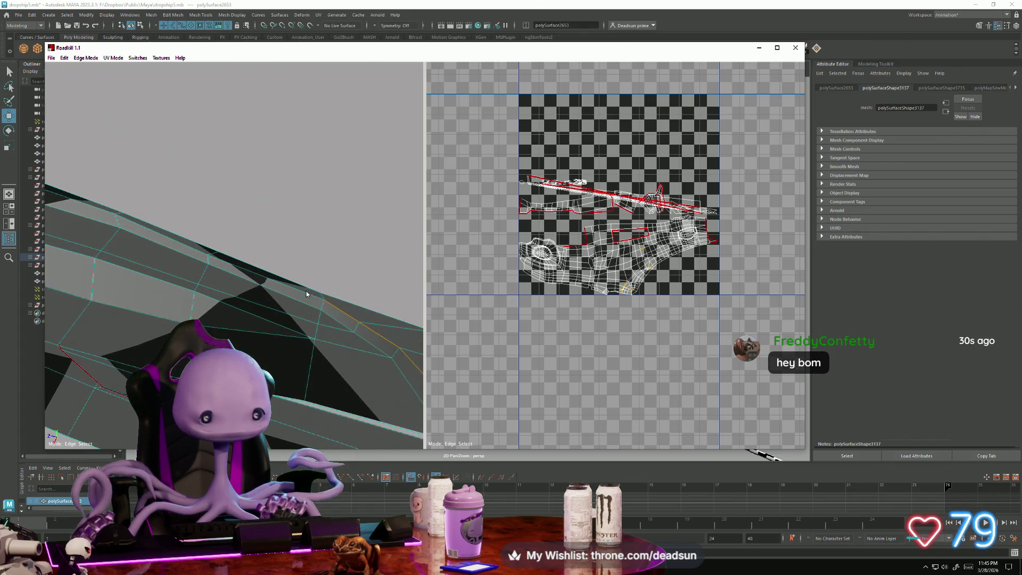
Add the remaining top-border edges and cut the loop as a seam with Enter.
left_click(277, 283)
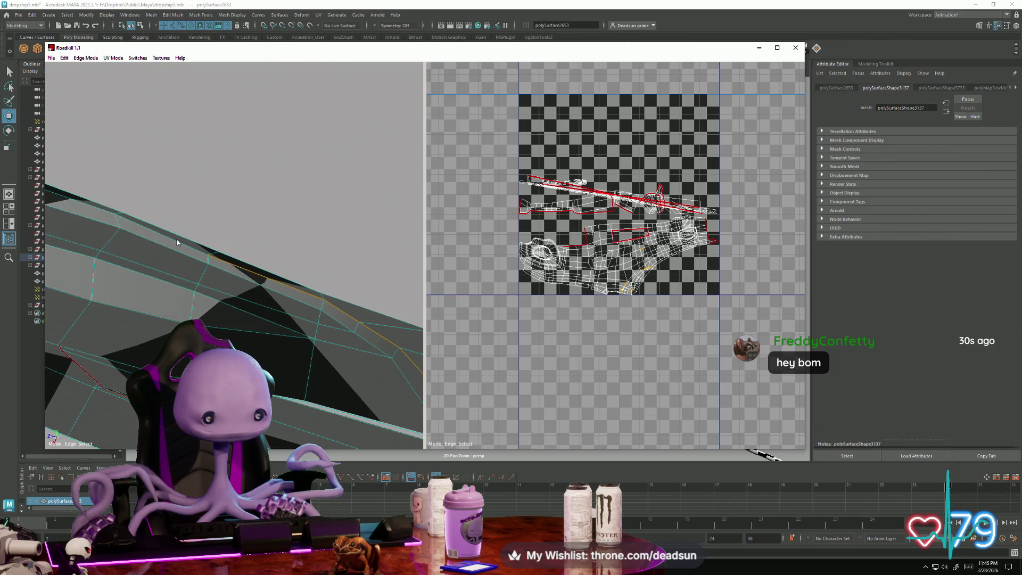
left_click(91, 205)
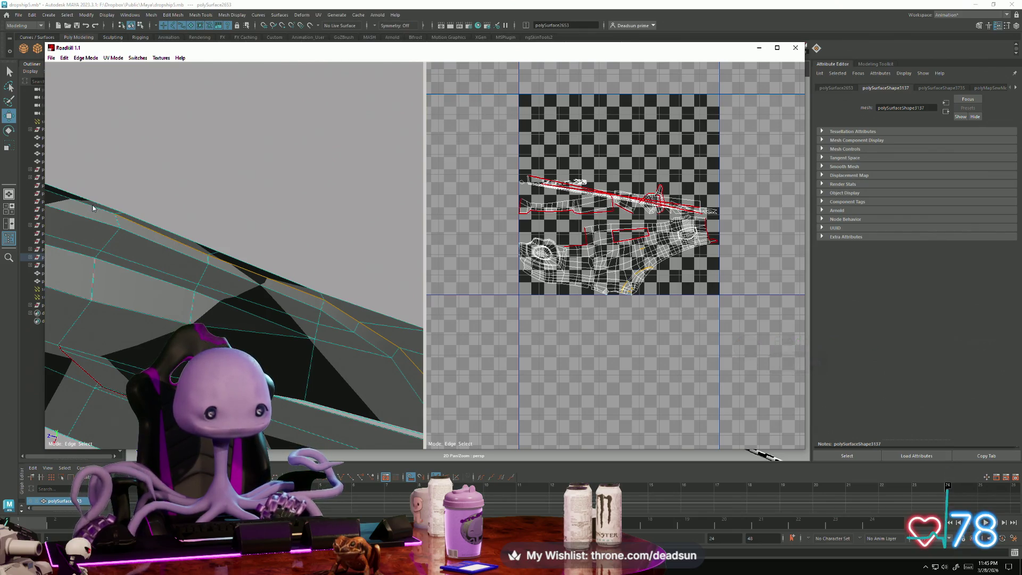
mouse_move(91, 206)
left_mouse_down("alt")
mouse_move(167, 222)
mouse_move(150, 251)
left_mouse_up("alt")
scroll(150, 255, "up", 3)
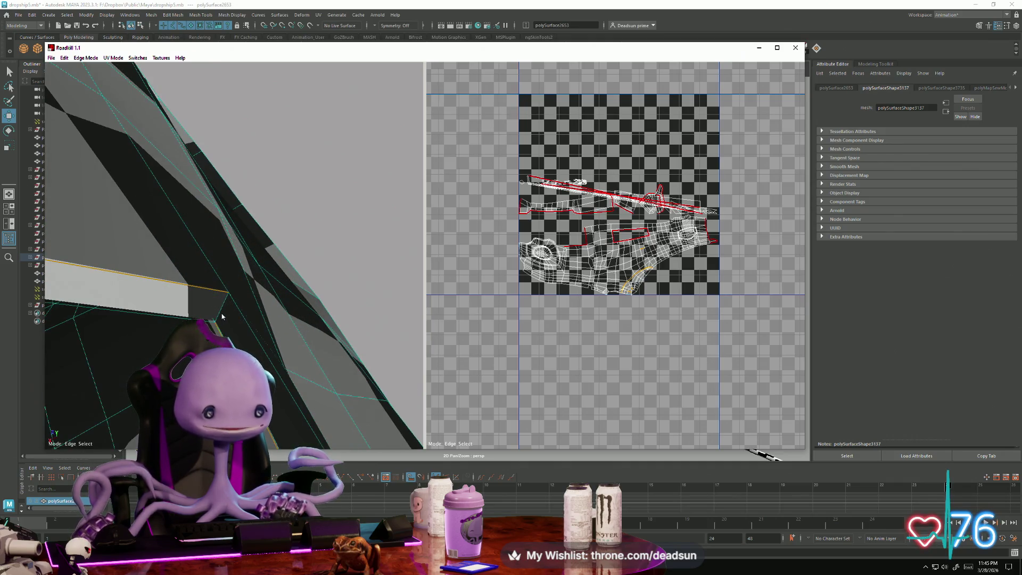
scroll(220, 314, "down", 3)
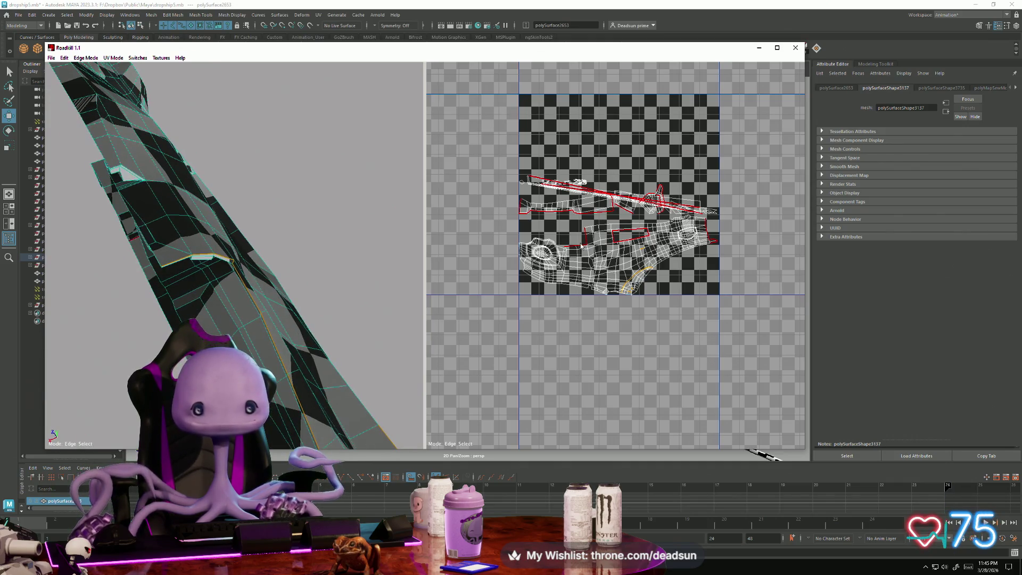
key("Return")
scroll(639, 249, "up", 5)
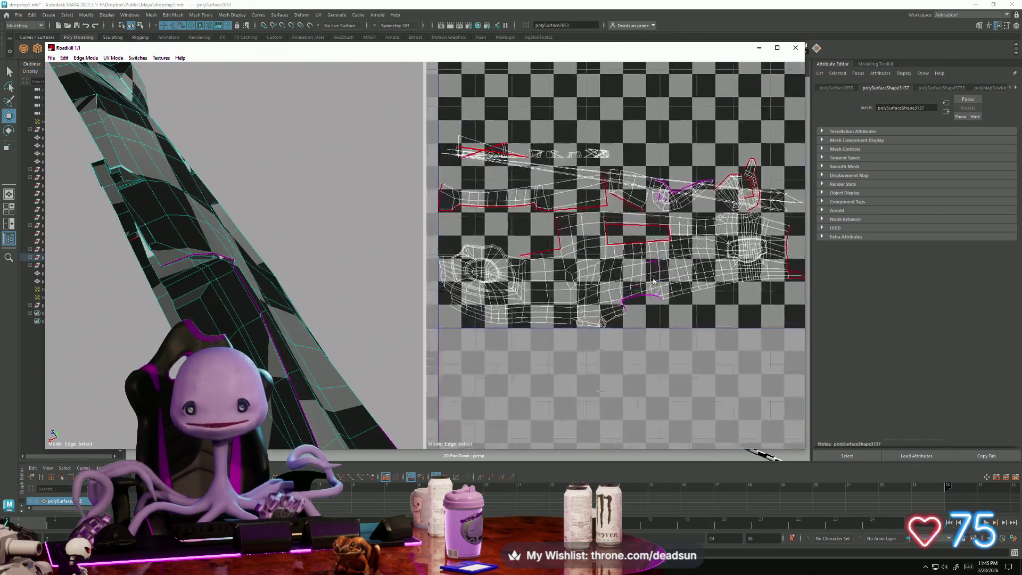
Orbit around the fin-shaped piece and cut its chosen edges as a seam.
scroll(663, 311, "down", 3)
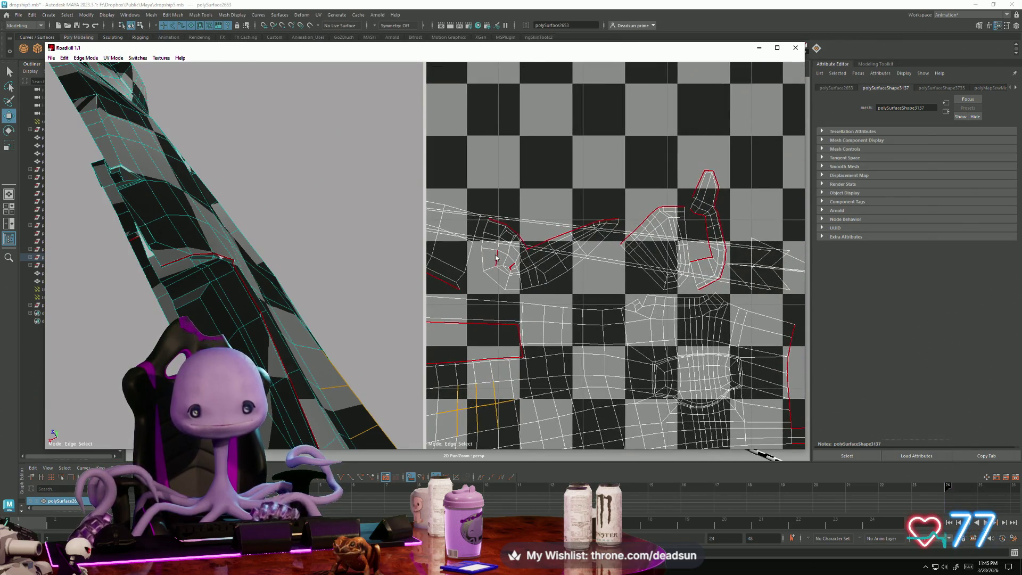
scroll(517, 273, "down", 5)
scroll(578, 304, "up", 6)
scroll(577, 304, "up", 2)
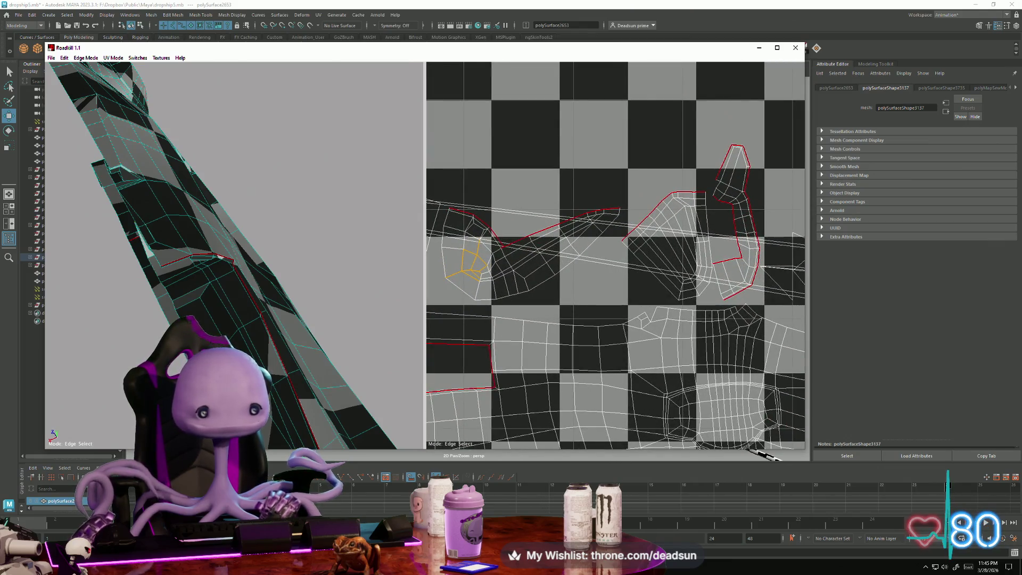
scroll(222, 308, "down", 3)
mouse_move(222, 308)
left_mouse_down("alt")
mouse_move(180, 231)
mouse_move(182, 259)
mouse_move(100, 171)
left_mouse_up("alt")
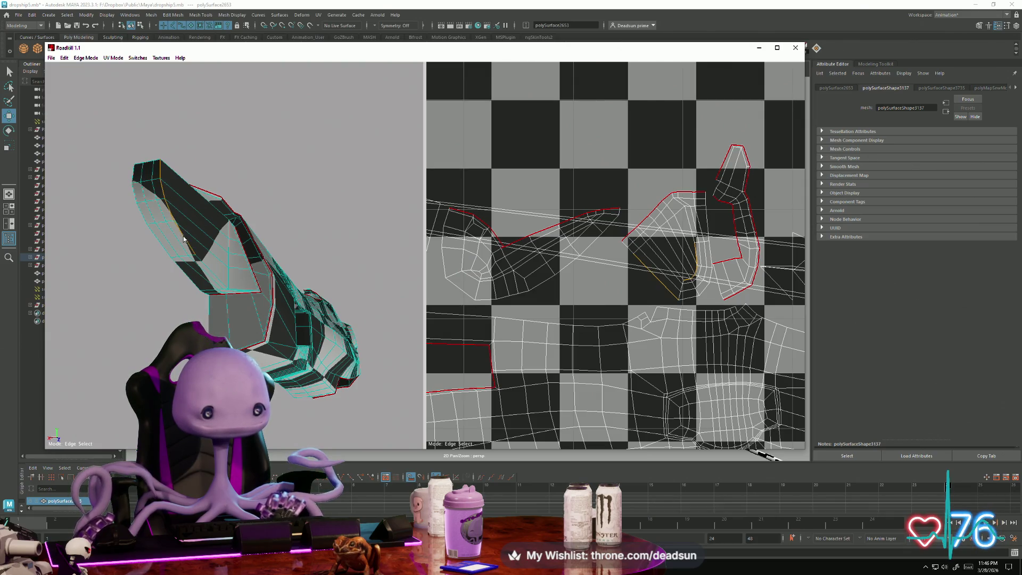
left_click_drag(203, 263, 201, 289, "alt")
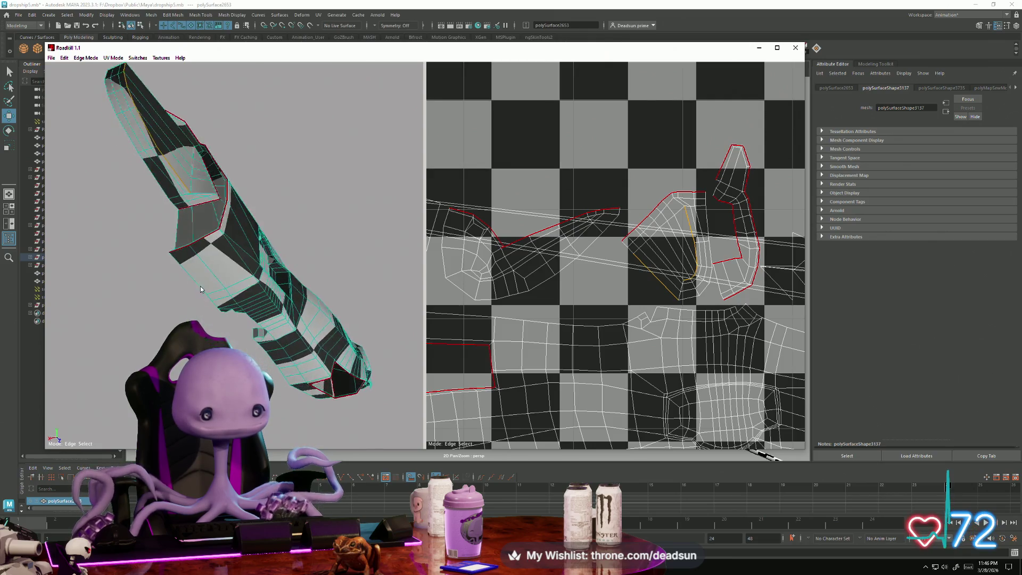
scroll(204, 290, "up", 5)
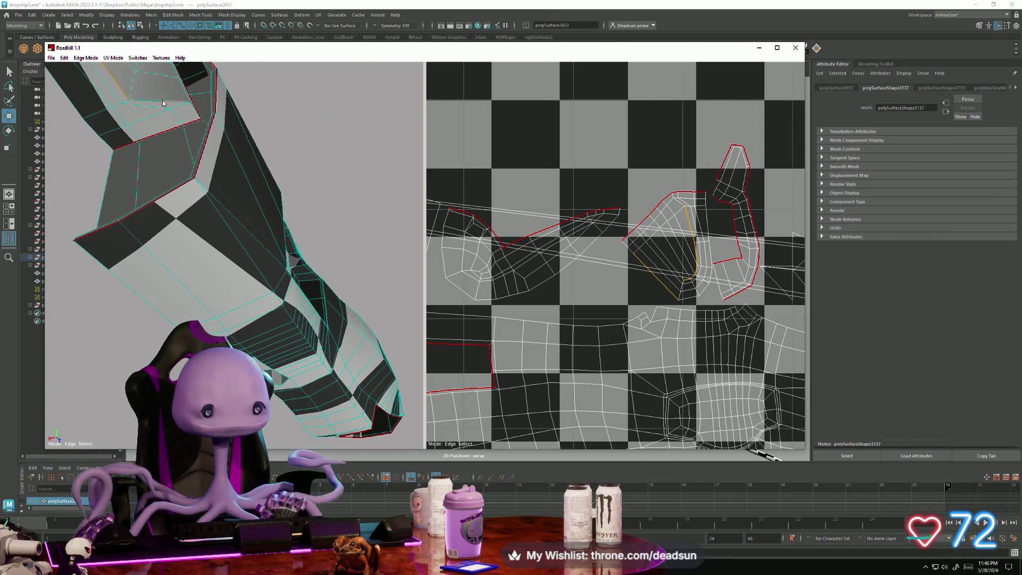
mouse_move(168, 101)
left_mouse_down("alt")
mouse_move(170, 135)
mouse_move(98, 317)
mouse_move(110, 302)
left_mouse_up("alt")
mouse_move(136, 247)
left_mouse_down("alt")
mouse_move(151, 298)
mouse_move(224, 338)
mouse_move(250, 291)
mouse_move(238, 345)
left_mouse_up("alt")
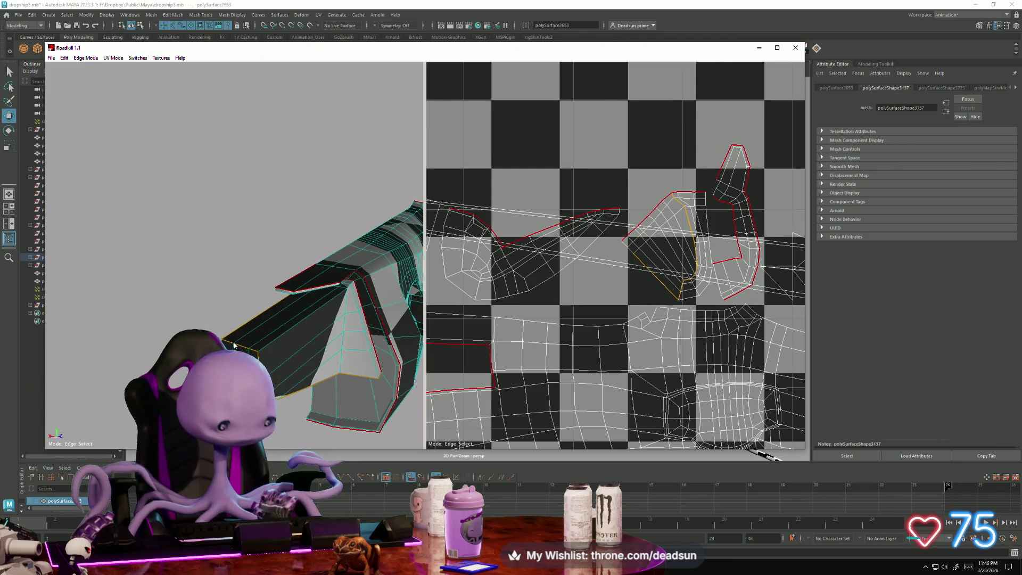
left_click(235, 343)
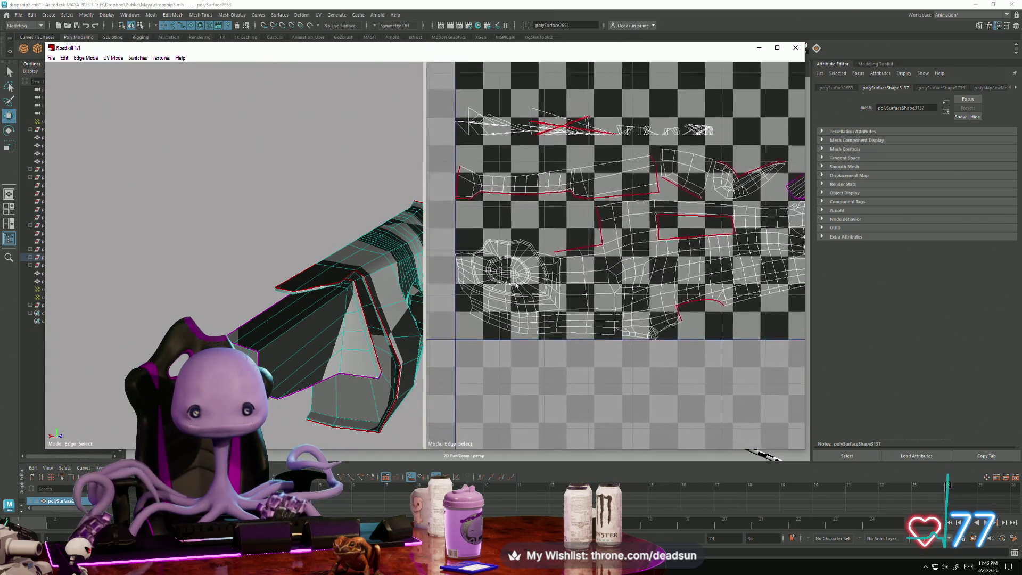
Zoom the 3D view in on the ledge's edge junction and centre the UV islands.
scroll(519, 295, "up", 6)
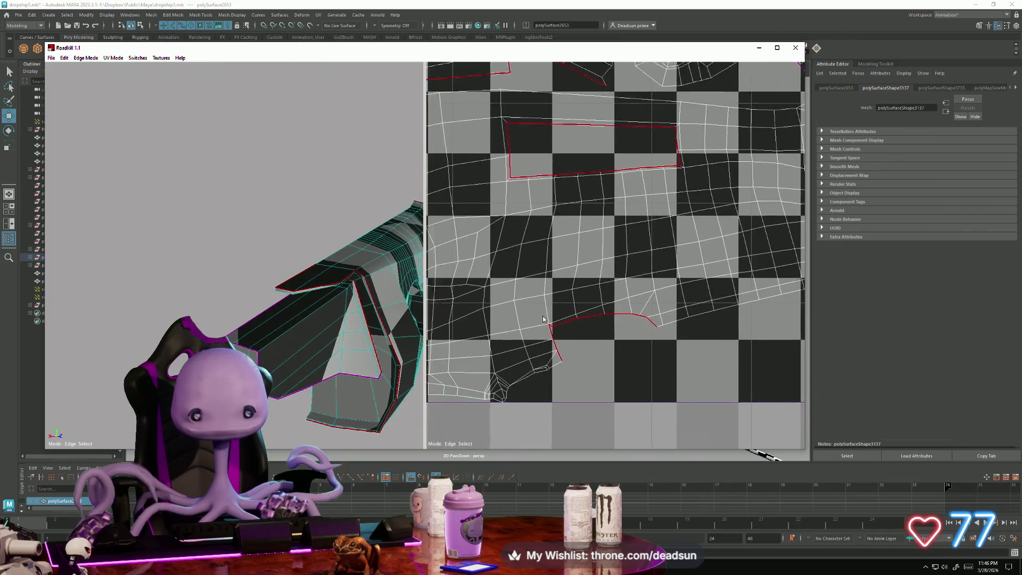
mouse_move(539, 300)
middle_mouse_down()
mouse_move(538, 333)
mouse_move(618, 233)
middle_mouse_up()
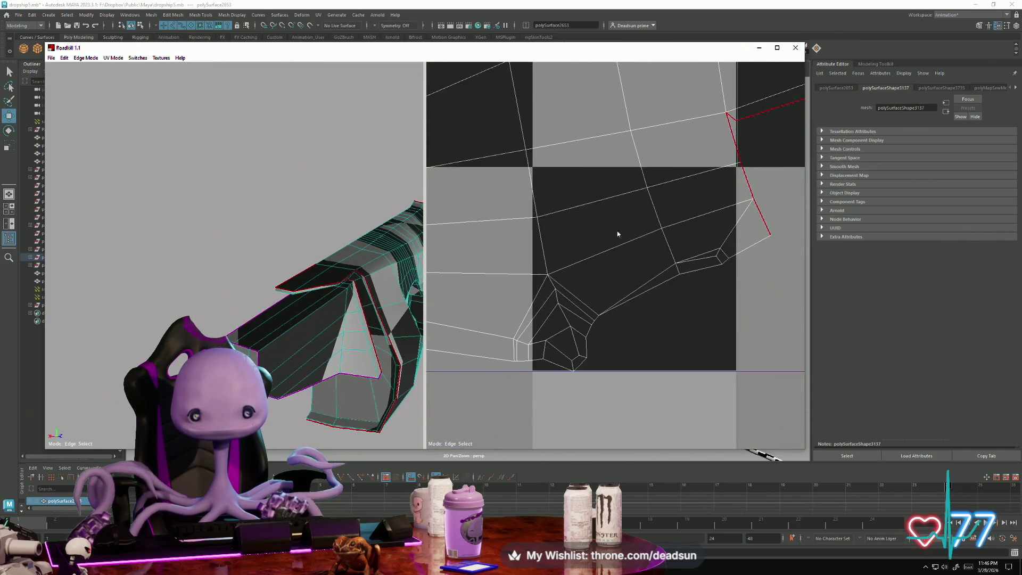
mouse_move(299, 323)
left_mouse_down("alt")
mouse_move(152, 301)
mouse_move(228, 304)
left_mouse_up("alt")
right_click_drag(227, 304, 258, 324, "alt")
mouse_move(259, 324)
left_mouse_down("alt")
mouse_move(257, 314)
mouse_move(220, 320)
mouse_move(256, 295)
mouse_move(330, 285)
mouse_move(279, 307)
mouse_move(197, 304)
left_mouse_up("alt")
right_click_drag(196, 304, 208, 310, "alt")
right_click_drag(126, 242, 165, 238, "alt")
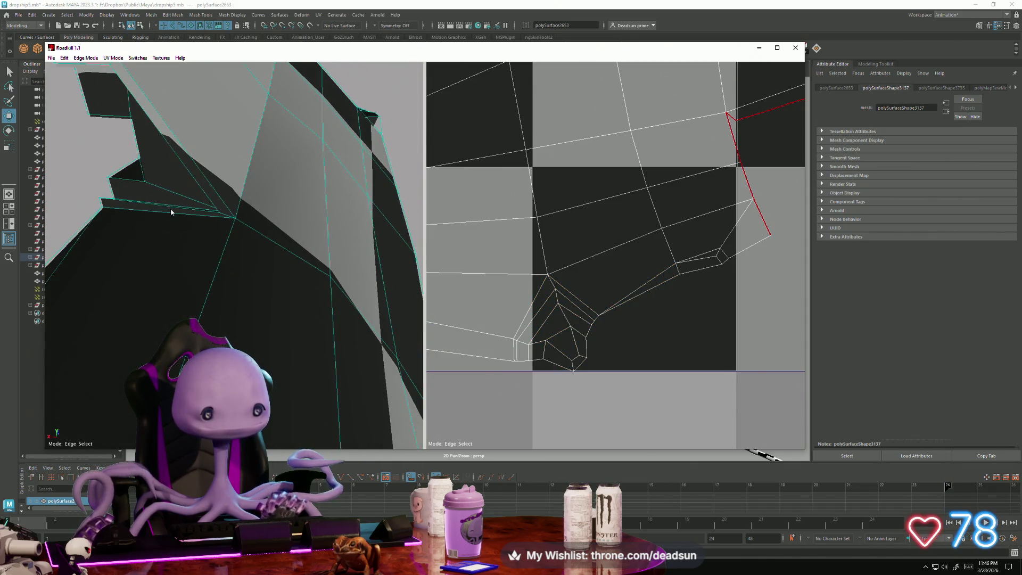
left_click_drag(206, 198, 187, 219, "alt")
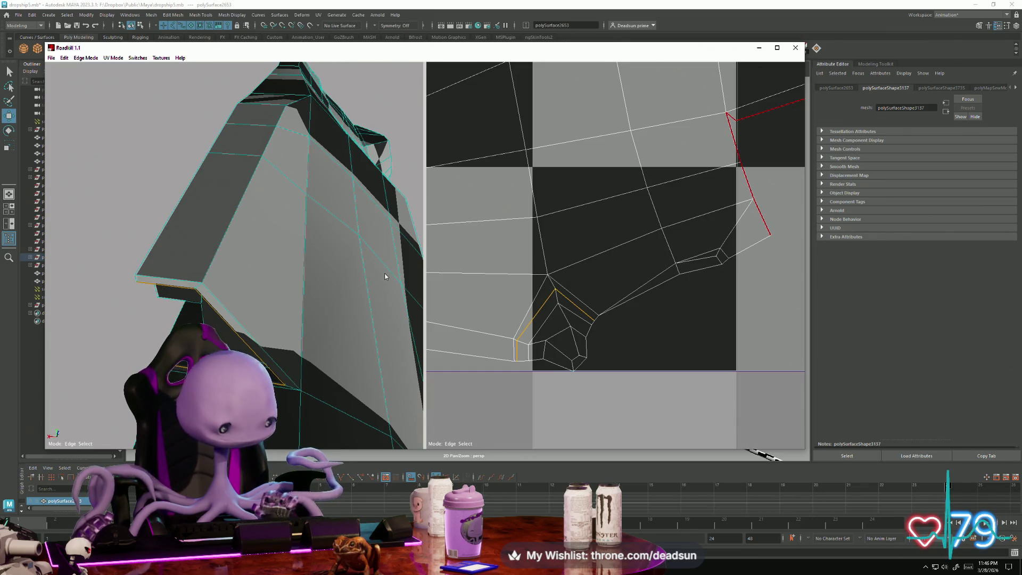
scroll(536, 260, "down", 10)
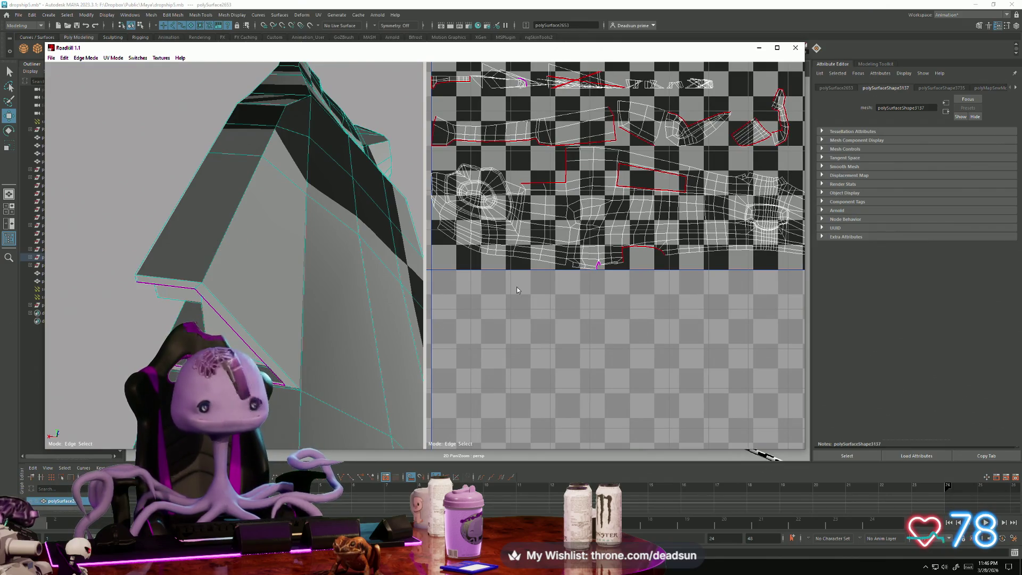
scroll(542, 265, "down", 2)
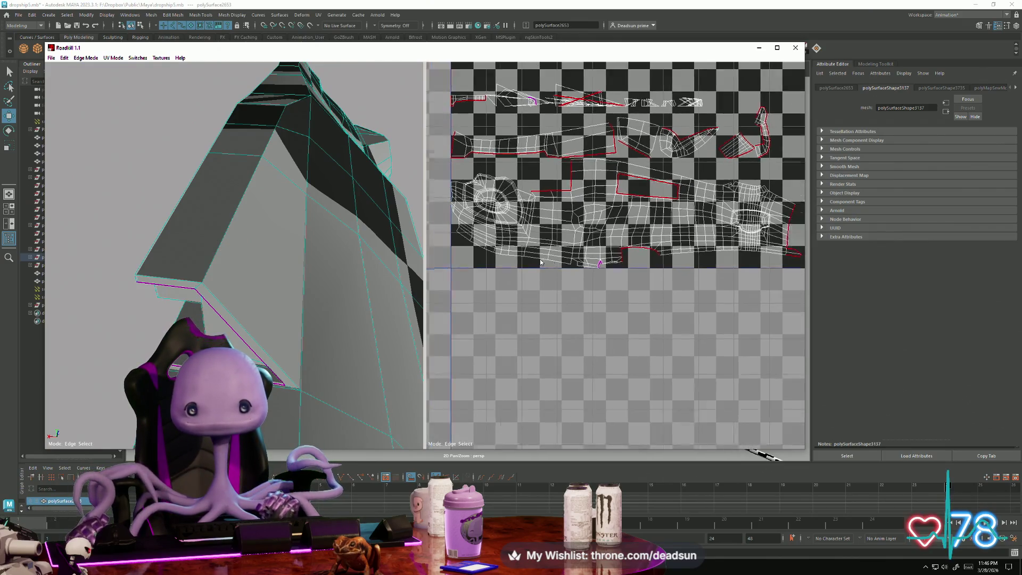
mouse_move(542, 265)
middle_mouse_down()
mouse_move(597, 342)
mouse_move(623, 355)
middle_mouse_up()
scroll(586, 346, "up", 5)
scroll(584, 328, "up", 4)
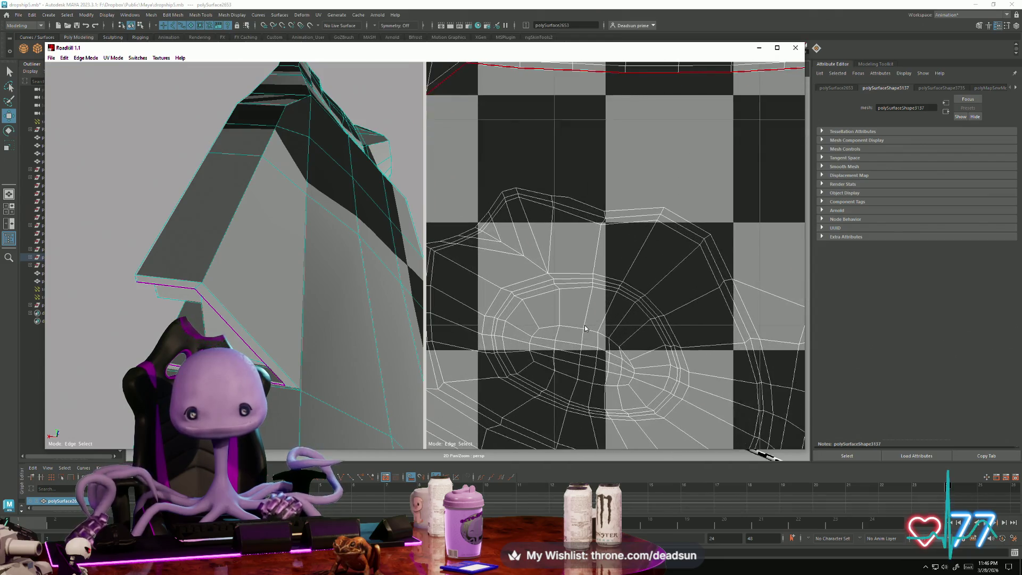
Select the recessed panel's left-side edge, frame everything, and locate it in the UV view.
mouse_move(264, 312)
left_mouse_down("alt")
mouse_move(205, 312)
mouse_move(344, 314)
mouse_move(149, 310)
mouse_move(278, 293)
mouse_move(245, 306)
mouse_move(215, 301)
left_mouse_up("alt")
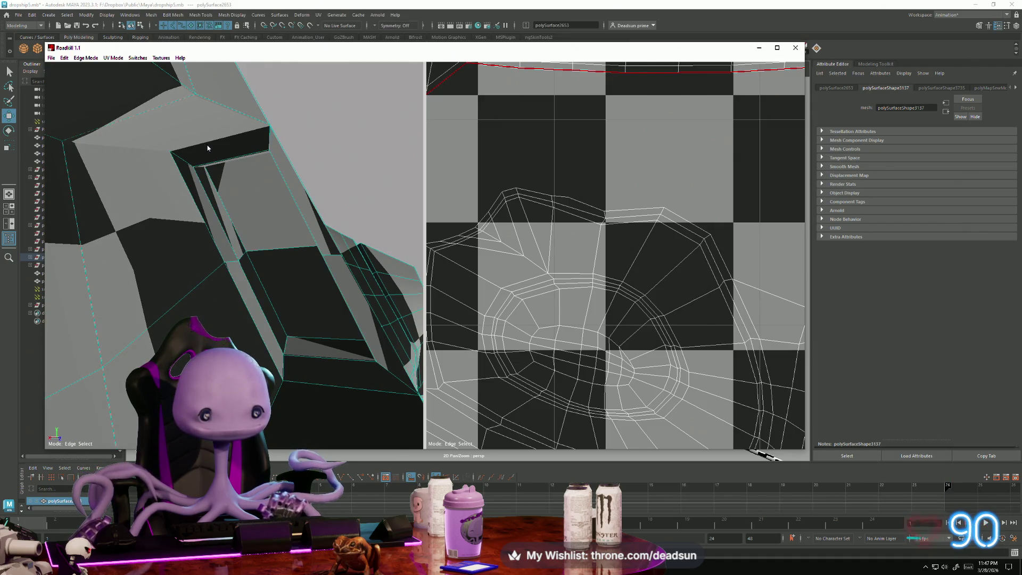
mouse_move(208, 146)
left_mouse_down("alt")
mouse_move(174, 158)
mouse_move(292, 191)
mouse_move(286, 200)
left_mouse_up("alt")
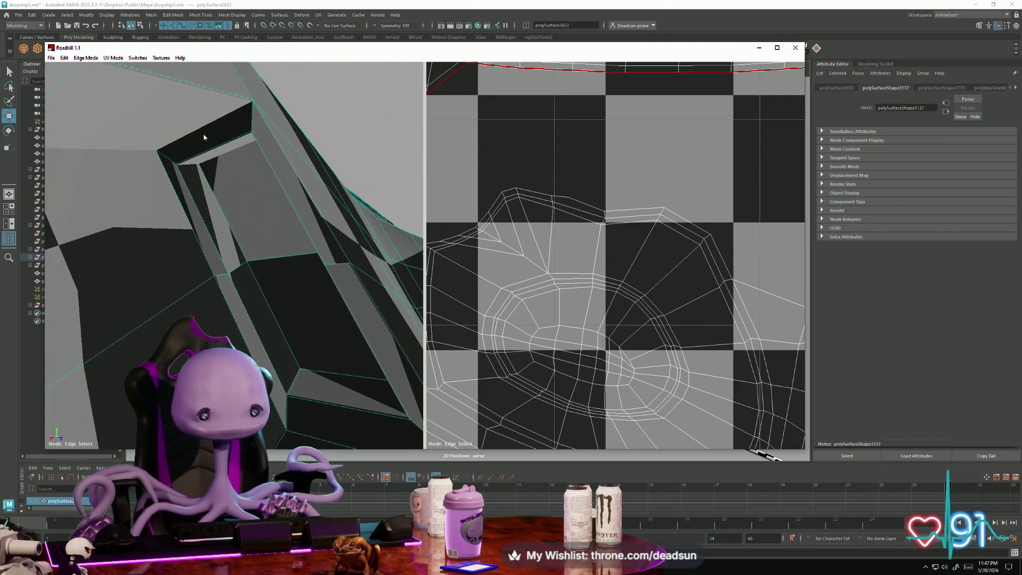
left_click(168, 175)
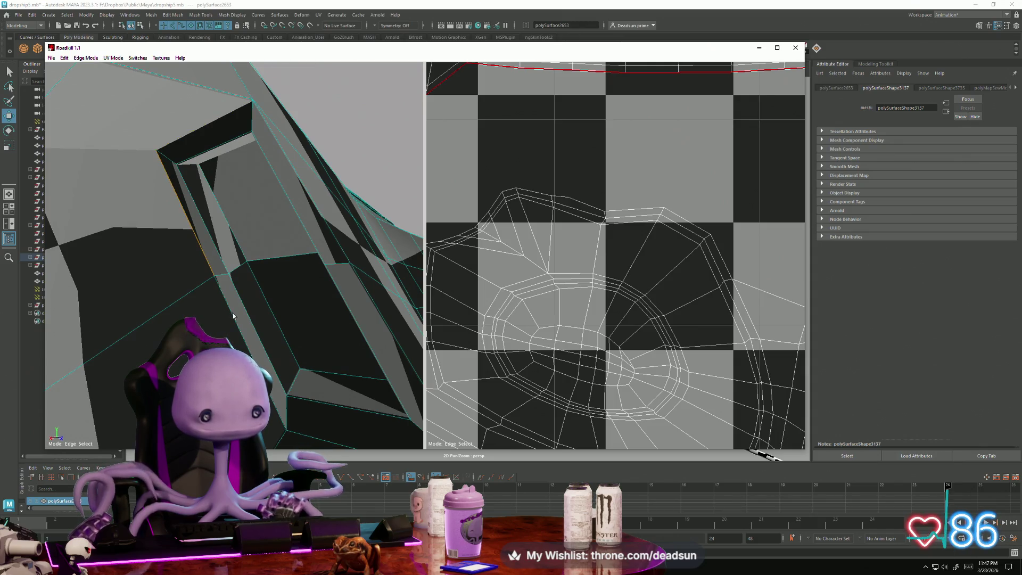
left_click_drag(277, 387, 192, 340, "alt")
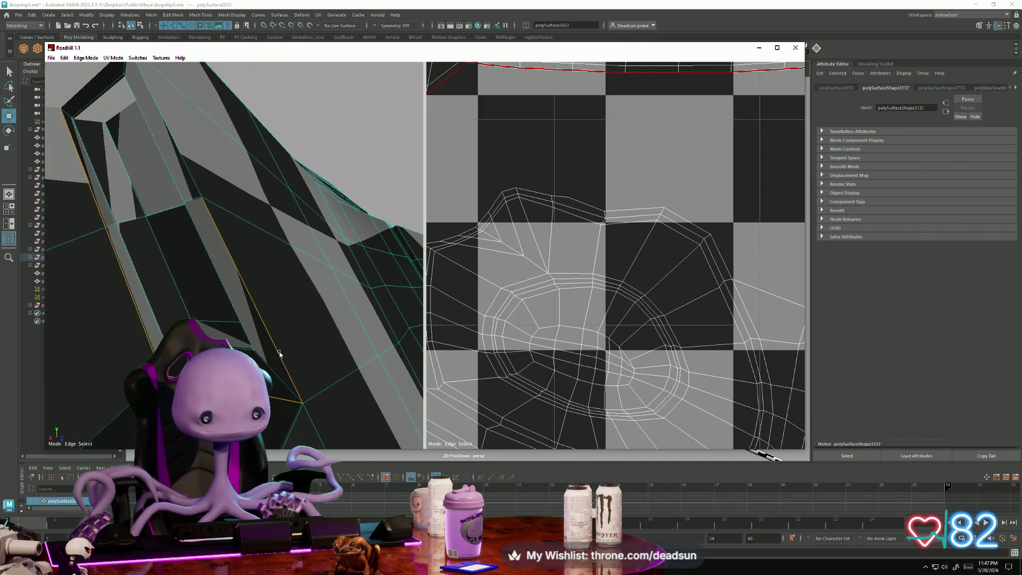
mouse_move(193, 182)
left_mouse_down("alt")
mouse_move(212, 218)
mouse_move(211, 164)
left_mouse_up("alt")
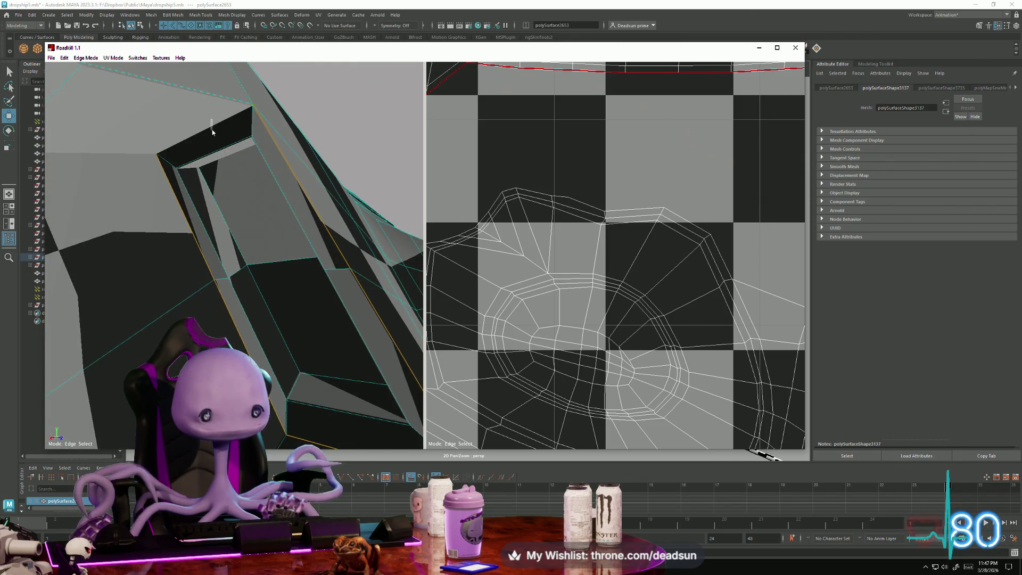
key("a")
scroll(626, 302, "up", 2)
middle_click_drag(627, 301, 554, 283)
scroll(554, 282, "up", 3)
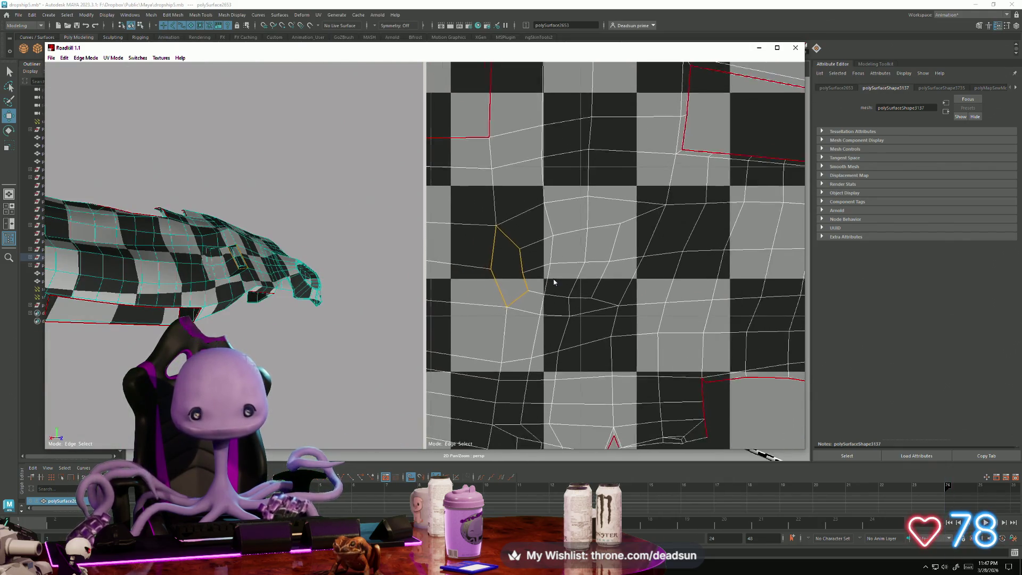
Marquee-select the top row of small UV shells and zoom in to see them on the mesh.
scroll(504, 297, "up", 1)
middle_click_drag(504, 296, 626, 298)
scroll(568, 262, "down", 5)
scroll(592, 282, "up", 2)
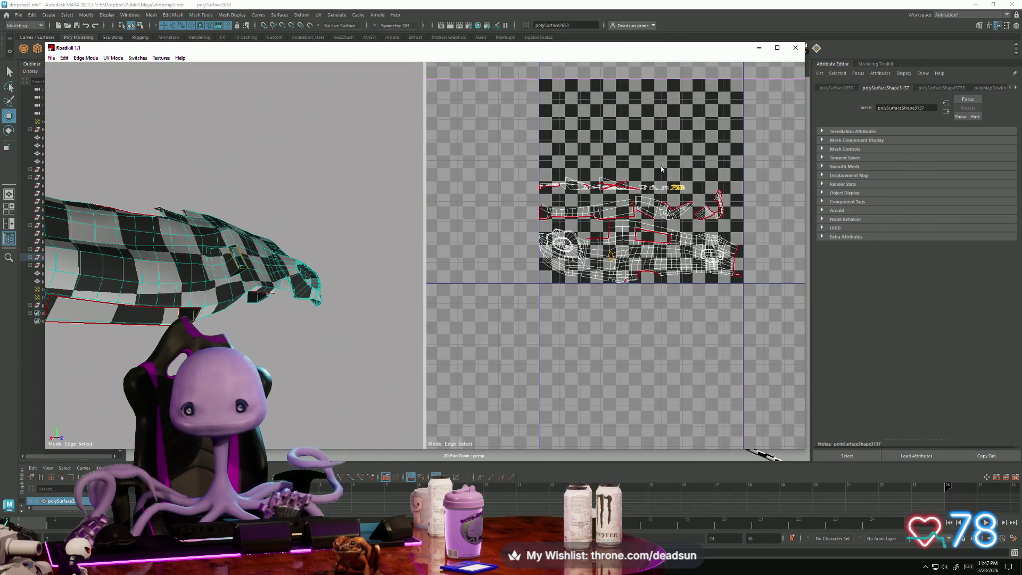
scroll(678, 181, "up", 4)
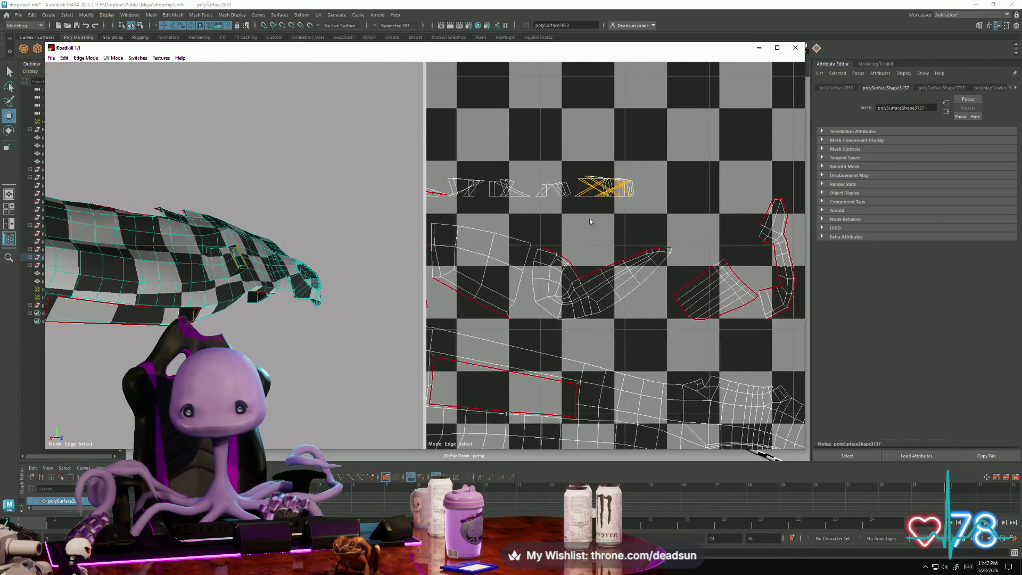
middle_click_drag(580, 241, 602, 293)
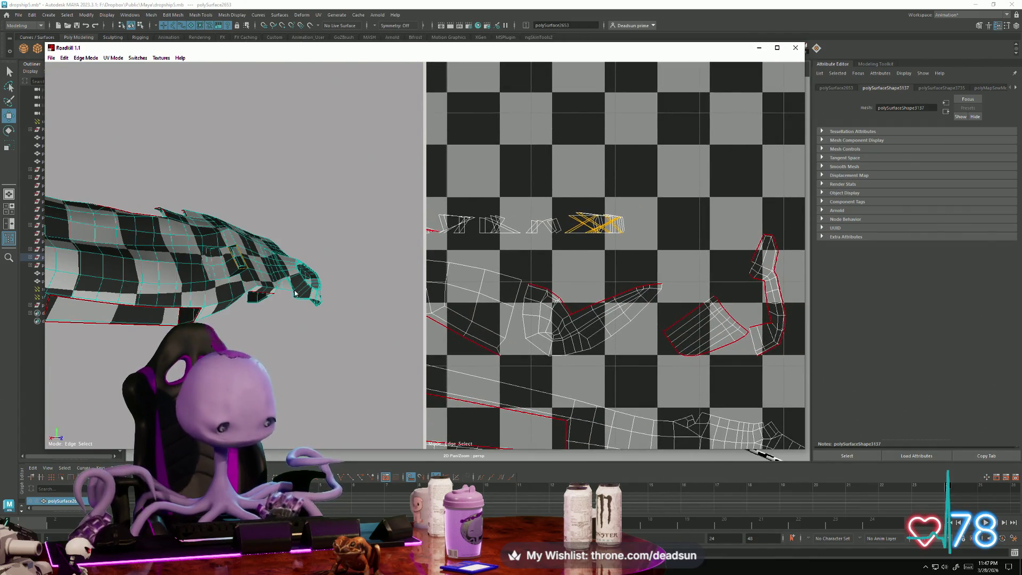
scroll(774, 155, "up", 3)
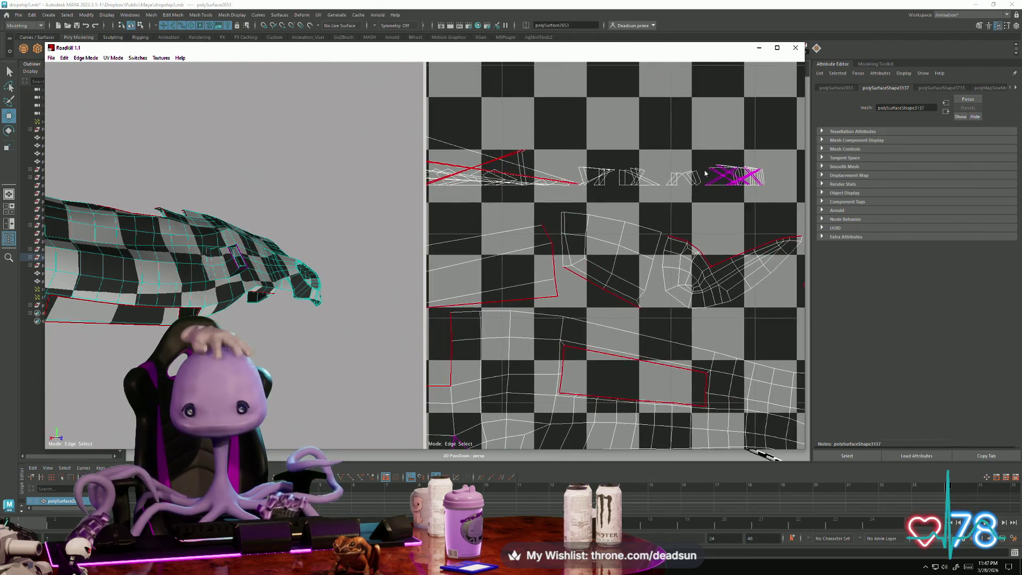
left_click_drag(738, 184, 779, 207)
scroll(617, 259, "down", 3)
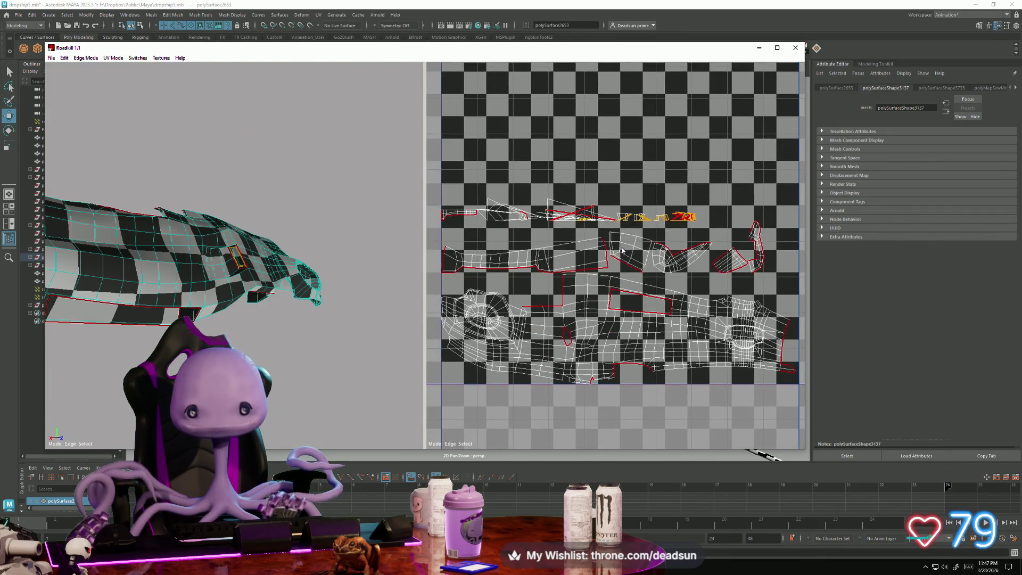
scroll(287, 330, "up", 5)
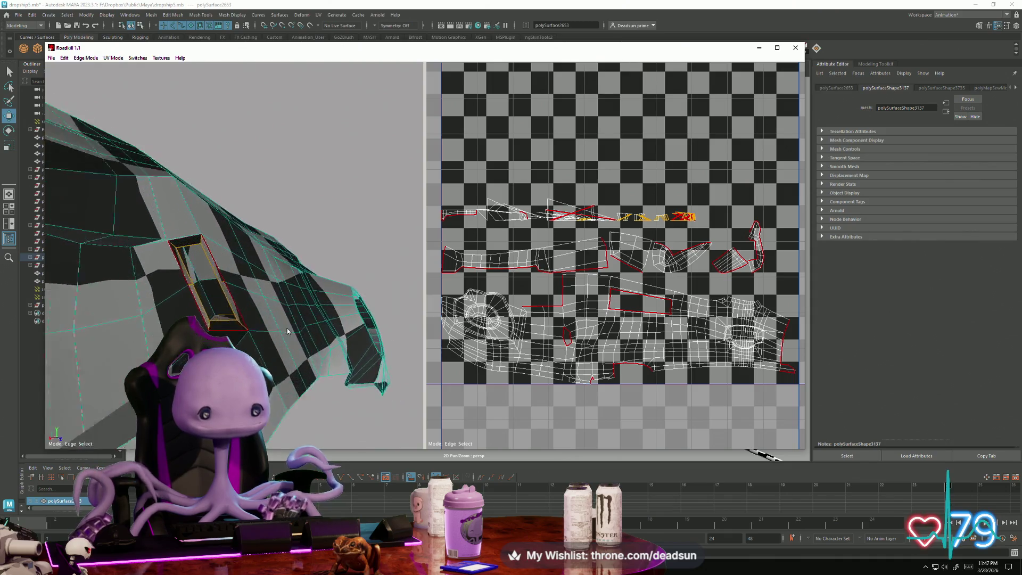
scroll(288, 330, "up", 5)
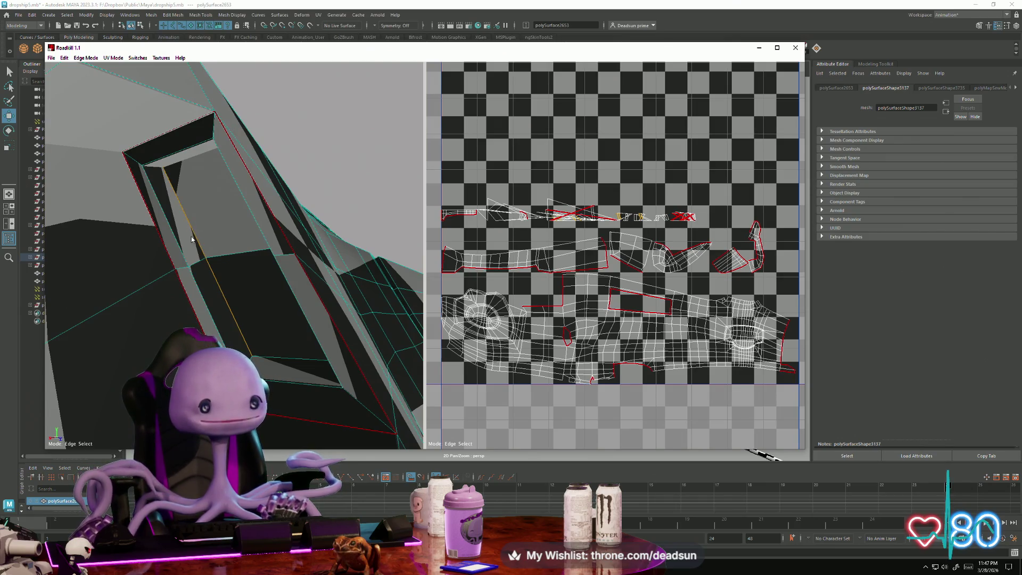
scroll(193, 250, "down", 5)
scroll(205, 277, "up", 5)
left_click_drag(207, 270, 214, 162, "alt")
mouse_move(221, 211)
left_mouse_down("alt")
mouse_move(256, 274)
mouse_move(283, 292)
mouse_move(313, 247)
left_mouse_up("alt")
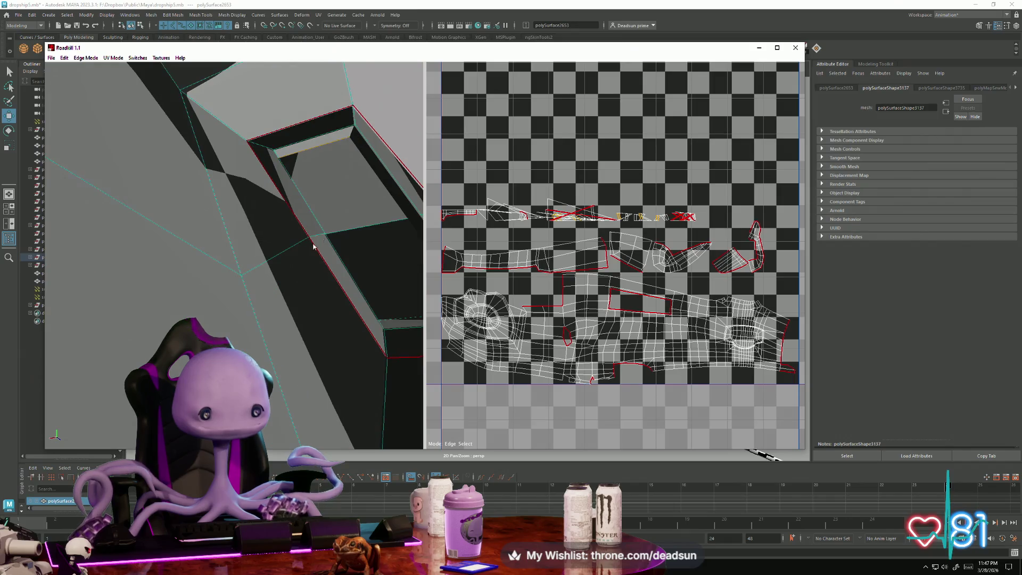
right_click_drag(287, 296, 240, 308, "alt")
mouse_move(239, 309)
left_mouse_down("alt")
mouse_move(303, 338)
mouse_move(454, 340)
left_mouse_up("alt")
scroll(261, 333, "up", 10)
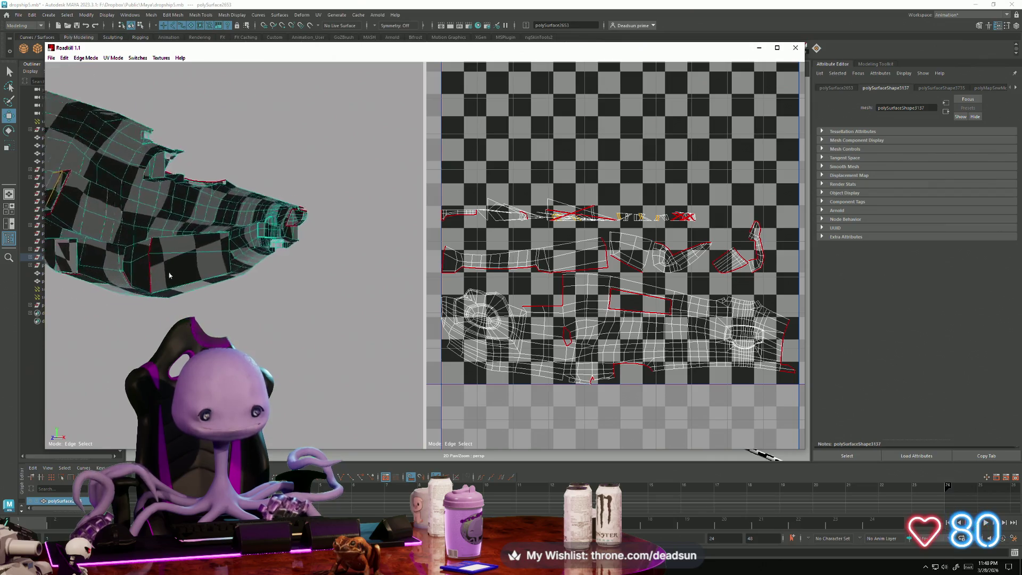
scroll(261, 334, "up", 5)
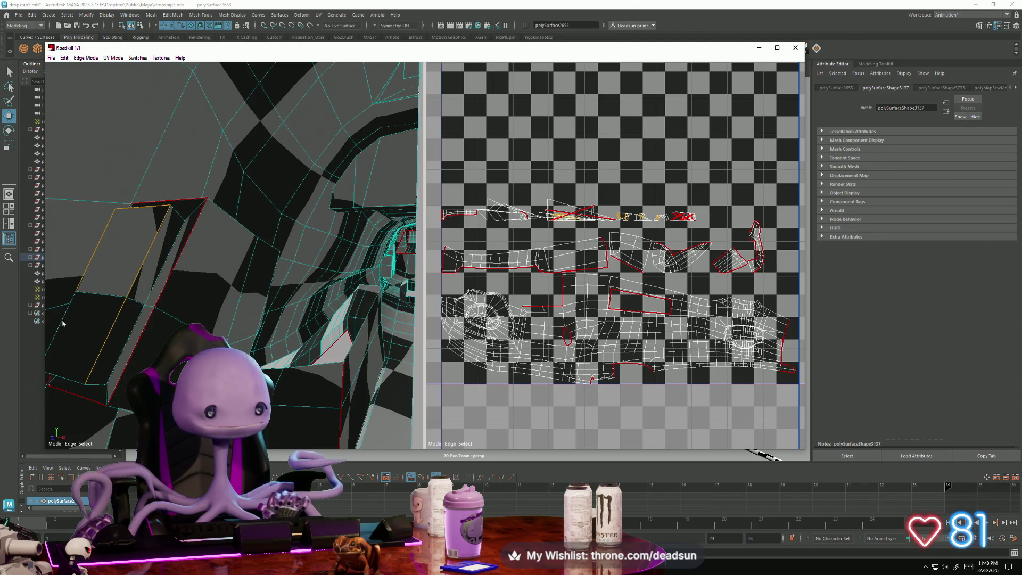
mouse_move(66, 335)
middle_mouse_down("alt")
mouse_move(81, 348)
mouse_move(83, 176)
middle_mouse_up("alt")
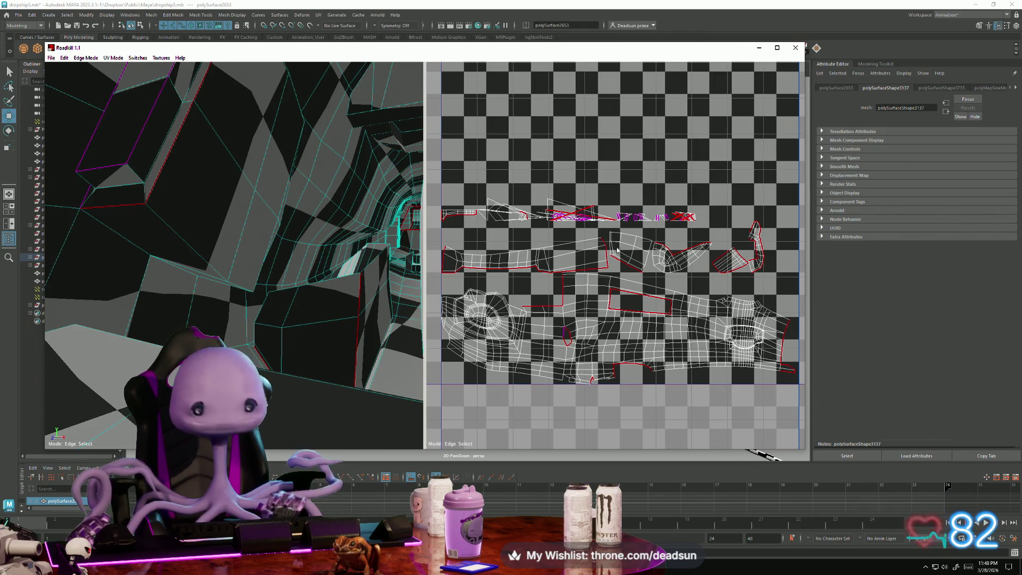
right_click_drag(294, 244, 198, 309, "alt")
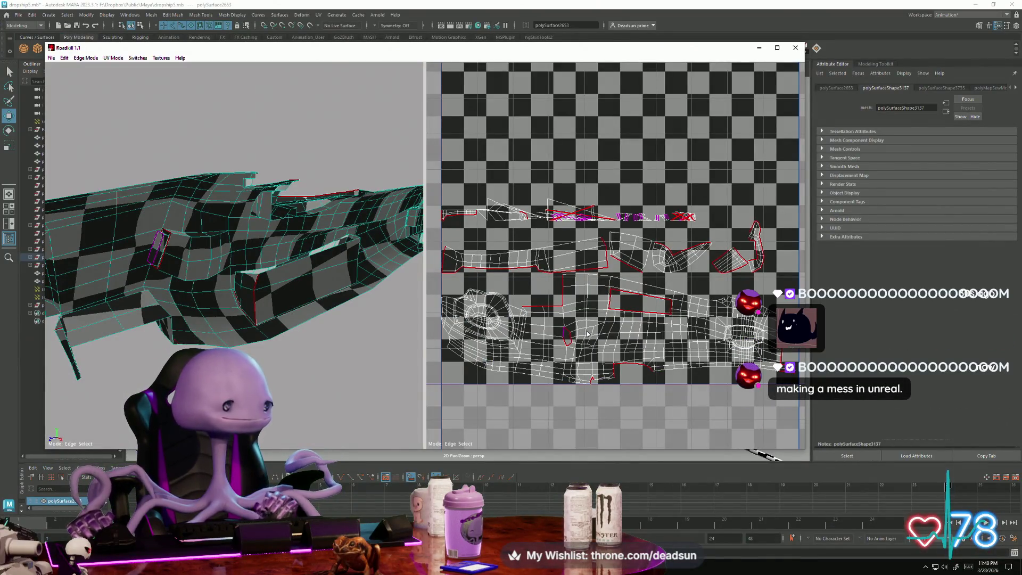
scroll(580, 324, "up", 3)
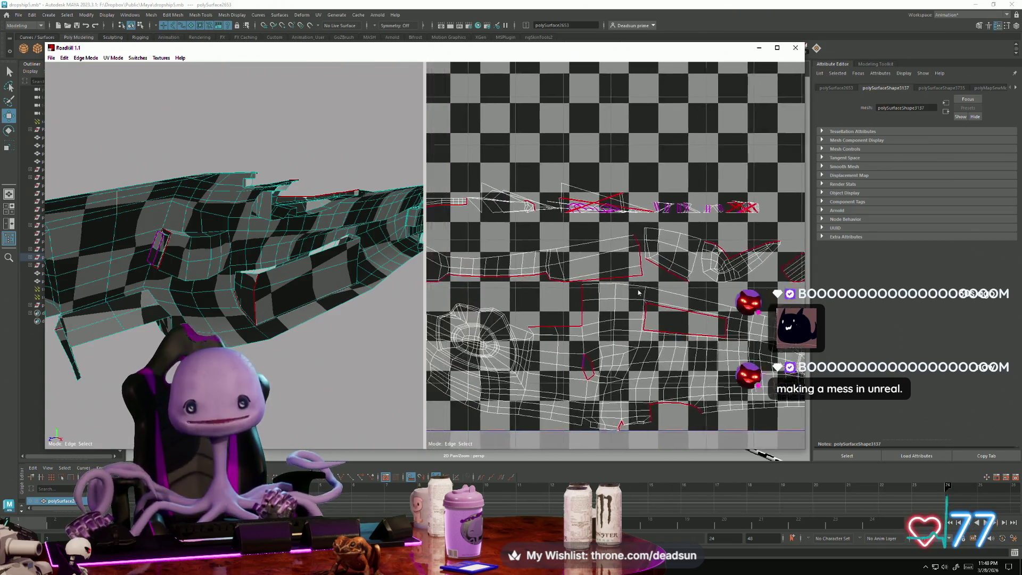
mouse_move(304, 277)
left_mouse_down("alt")
mouse_move(267, 431)
mouse_move(205, 335)
mouse_move(197, 410)
mouse_move(295, 392)
mouse_move(287, 422)
mouse_move(296, 426)
mouse_move(119, 360)
mouse_move(139, 353)
mouse_move(133, 359)
left_mouse_up("alt")
scroll(201, 331, "up", 5)
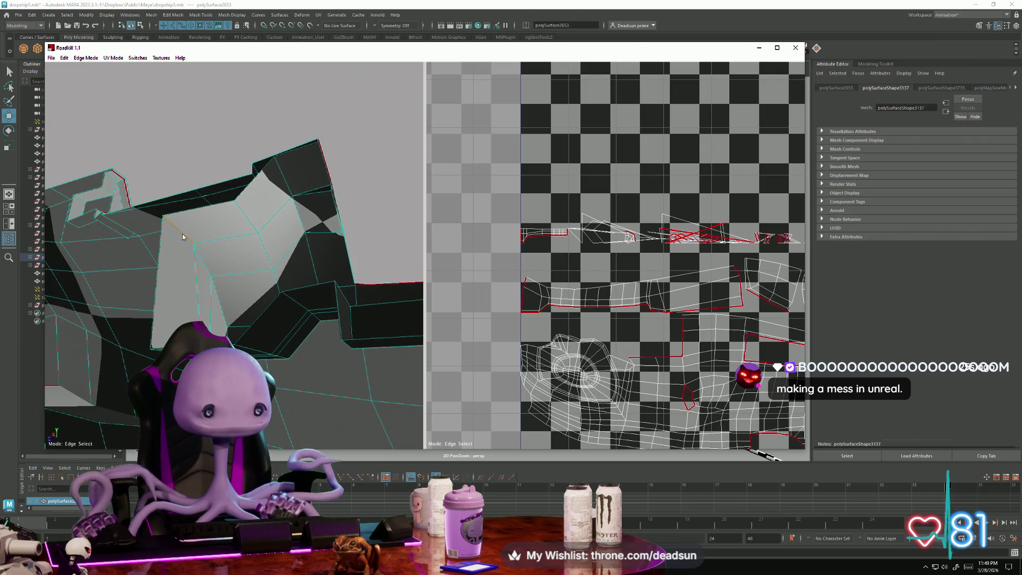
Cut the selected hull edges as seams with C, add another edge, and review the UV tile.
left_click_drag(206, 266, 269, 216, "alt")
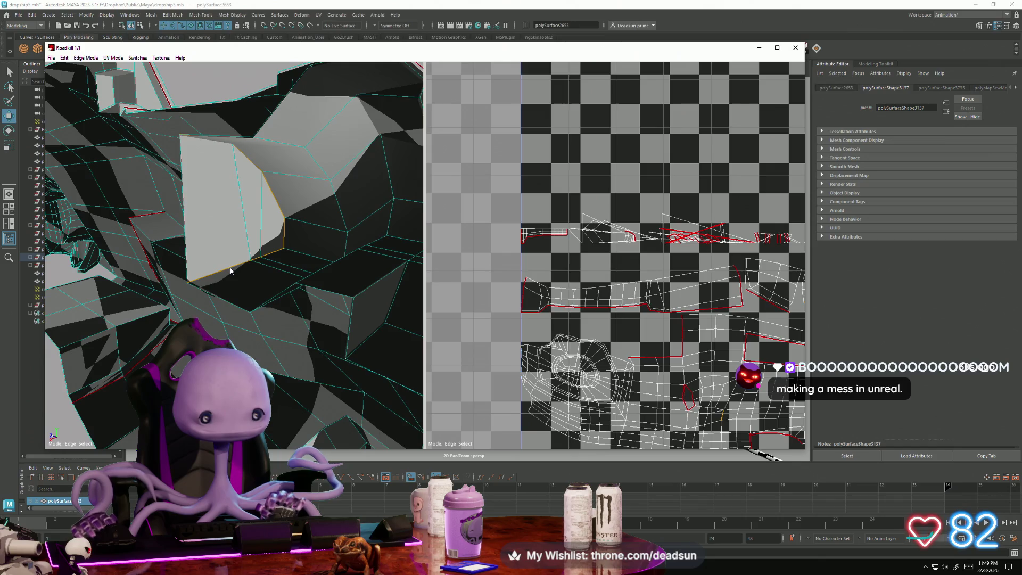
key("c")
mouse_move(288, 344)
left_mouse_down("alt")
mouse_move(336, 353)
mouse_move(325, 362)
mouse_move(311, 345)
left_mouse_up("alt")
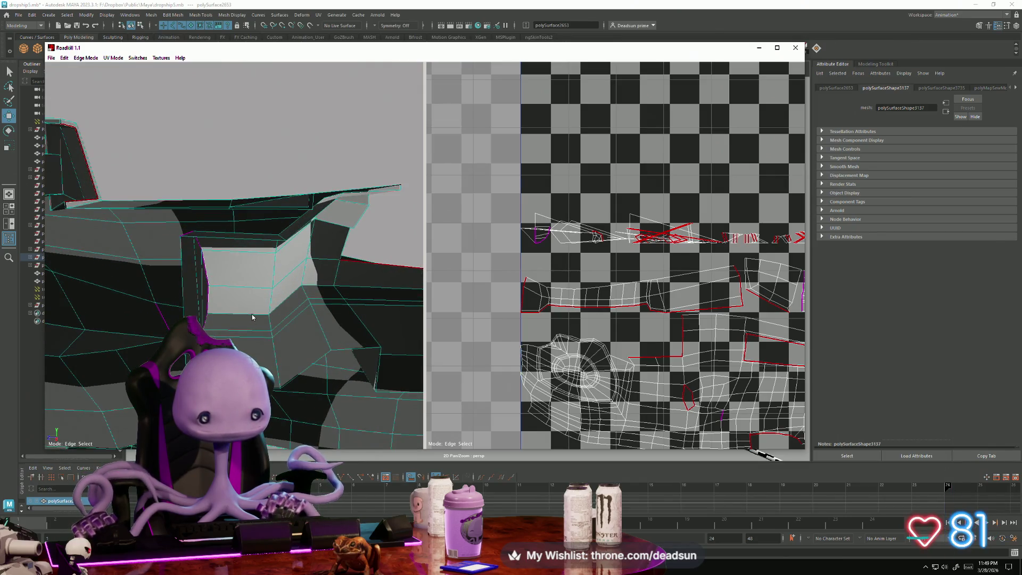
left_click(318, 288)
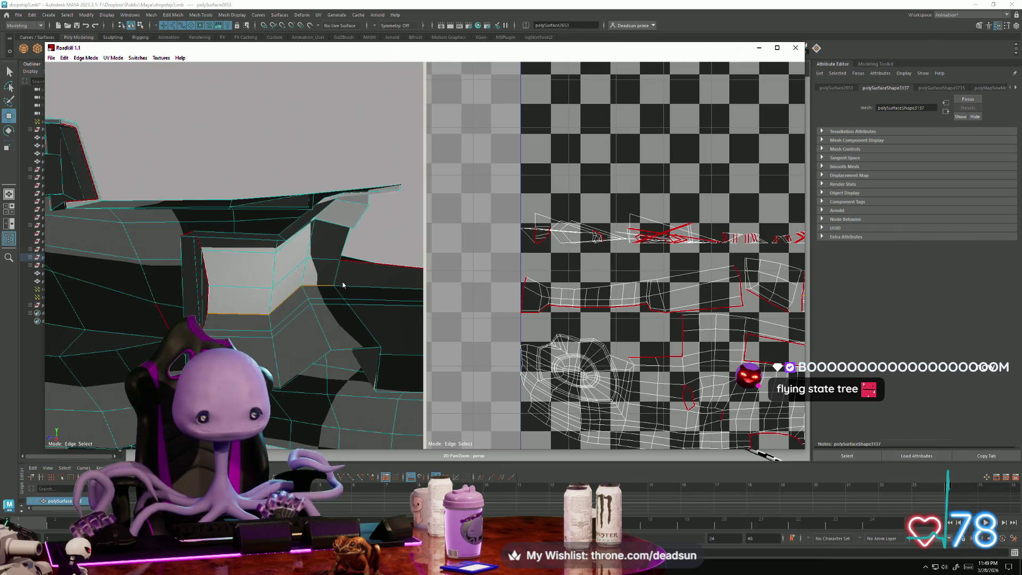
scroll(341, 287, "down", 2)
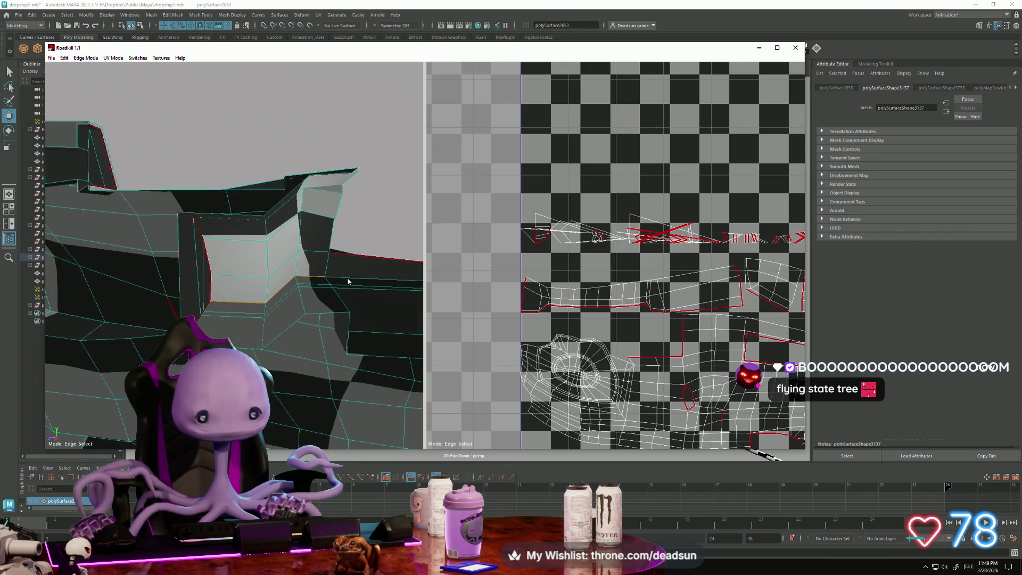
mouse_move(348, 282)
left_mouse_down("alt")
mouse_move(360, 292)
mouse_move(321, 302)
left_mouse_up("alt")
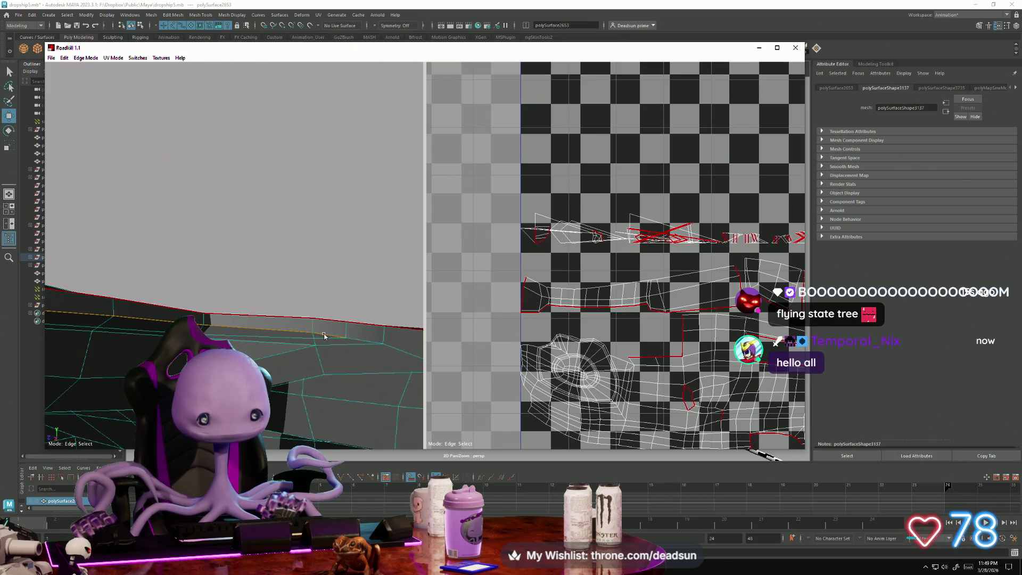
mouse_move(372, 371)
left_mouse_down("alt")
mouse_move(331, 367)
mouse_move(372, 391)
left_mouse_up("alt")
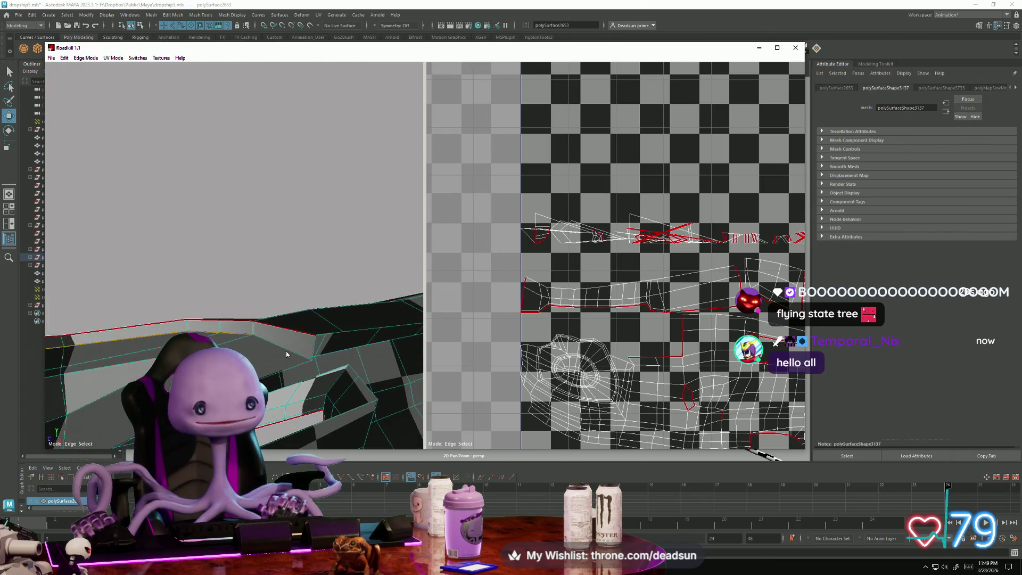
mouse_move(623, 354)
right_mouse_down("alt")
mouse_move(575, 322)
mouse_move(631, 362)
mouse_move(614, 329)
right_mouse_up("alt")
middle_click_drag(614, 329, 584, 282, "alt")
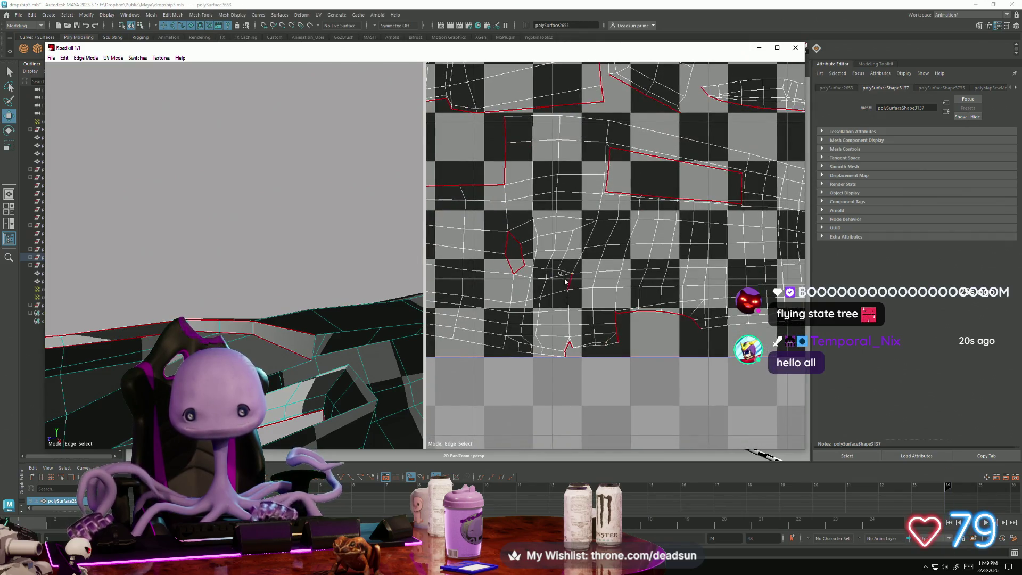
Clear the edge selection and zoom around the UV view to review the shells.
mouse_move(620, 295)
right_mouse_down("alt")
mouse_move(591, 280)
mouse_move(611, 351)
right_mouse_up("alt")
middle_click_drag(611, 352, 535, 234, "alt")
right_click_drag(536, 234, 581, 232, "alt")
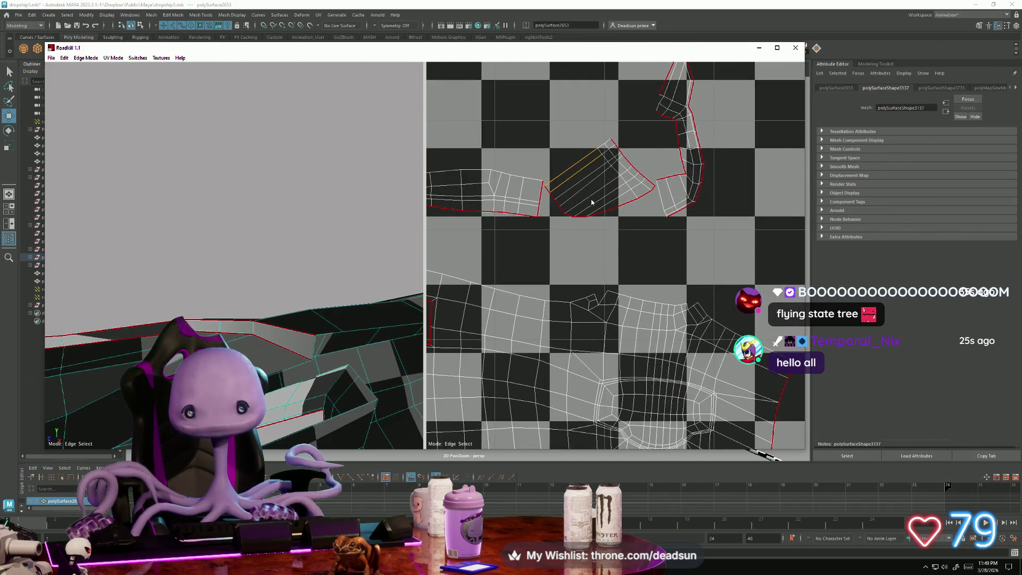
left_click(593, 257)
right_click_drag(613, 273, 597, 320, "alt")
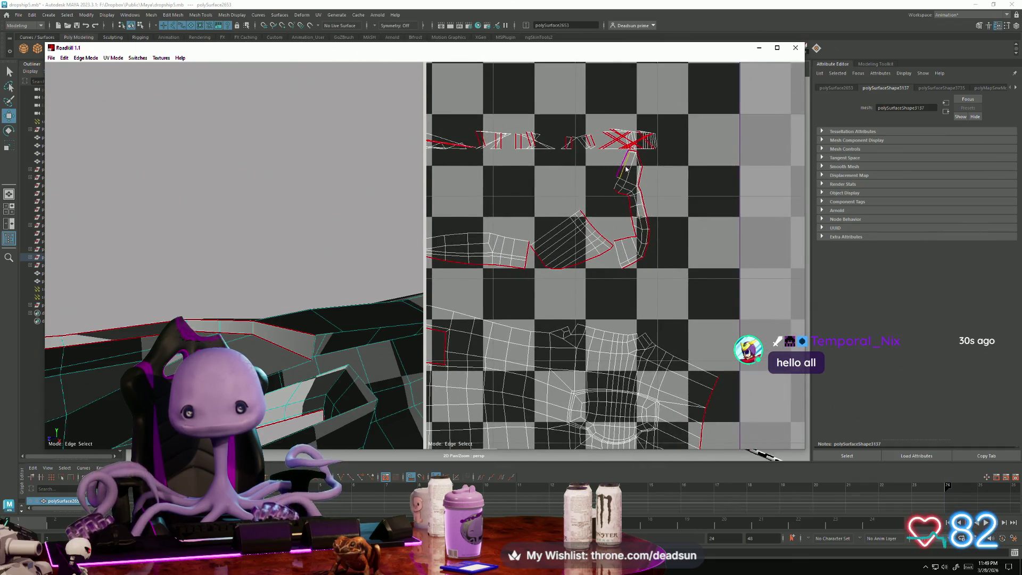
right_click_drag(627, 213, 626, 341, "alt")
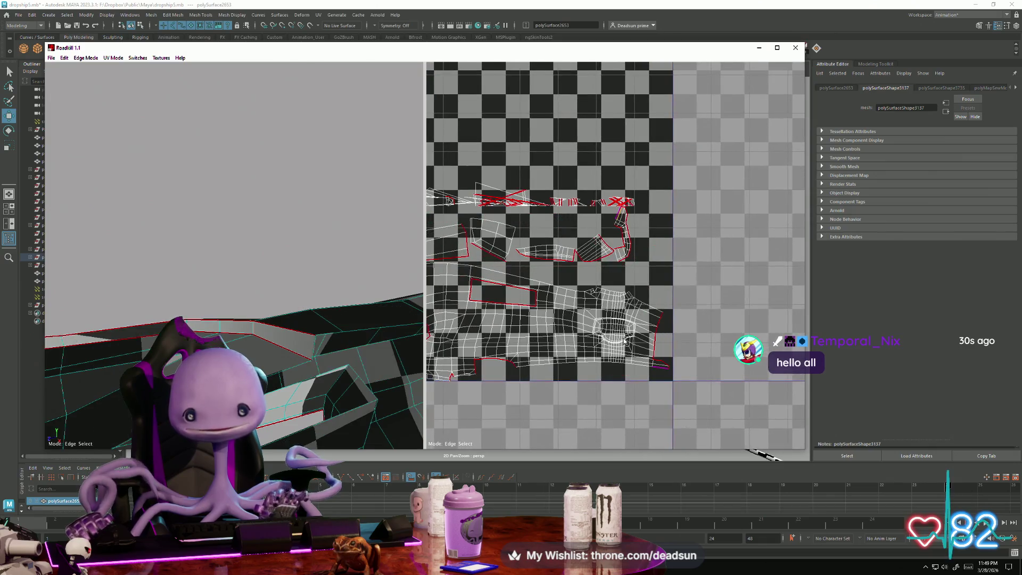
scroll(625, 338, "up", 5)
mouse_move(327, 359)
left_mouse_down("alt")
mouse_move(265, 362)
mouse_move(302, 339)
mouse_move(420, 322)
left_mouse_up("alt")
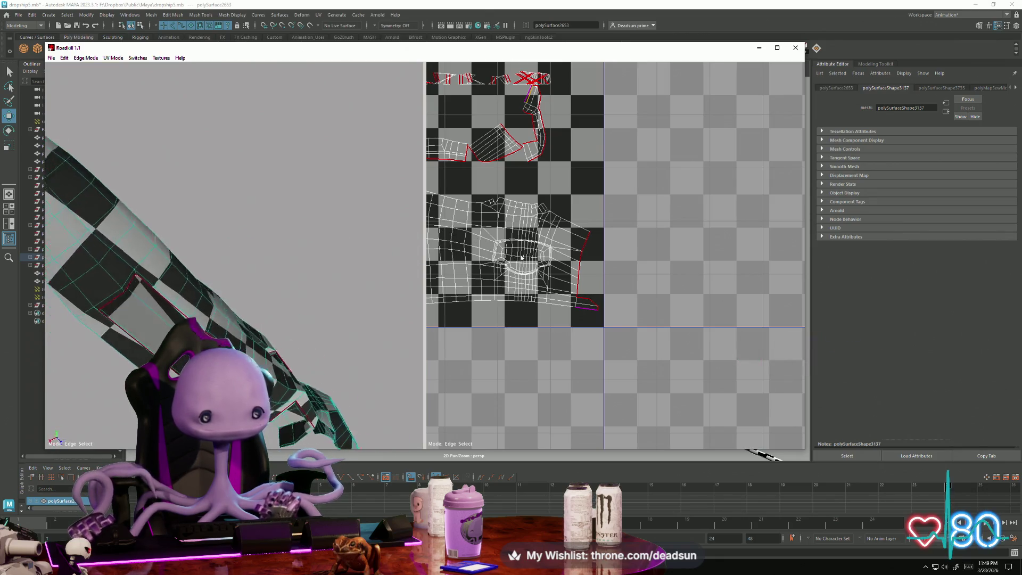
Make the hull edge beside the red seam a new seam and inspect the re-unwrapped checkers.
left_click_drag(299, 331, 229, 320, "alt")
scroll(219, 322, "up", 10)
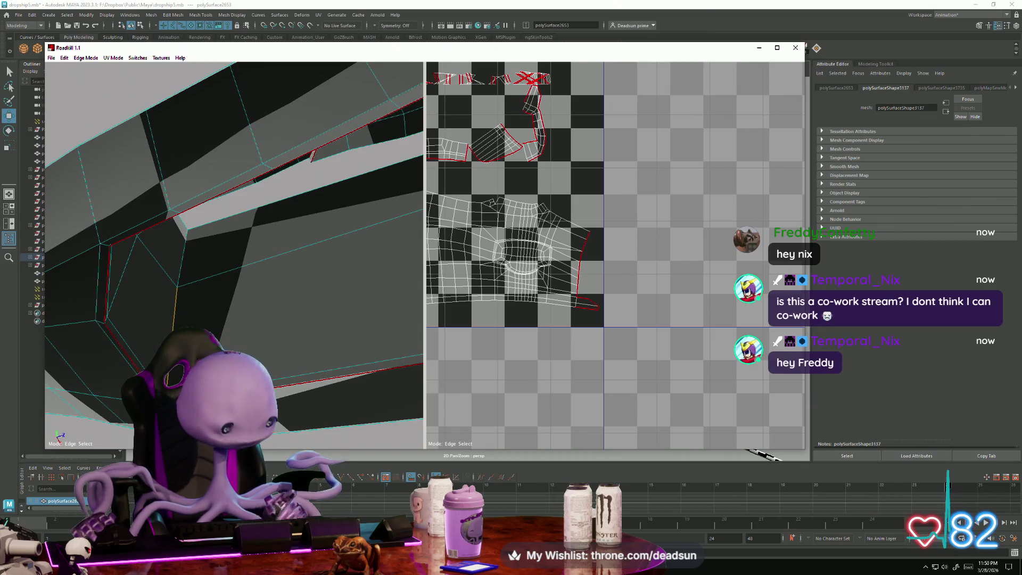
left_click(175, 307)
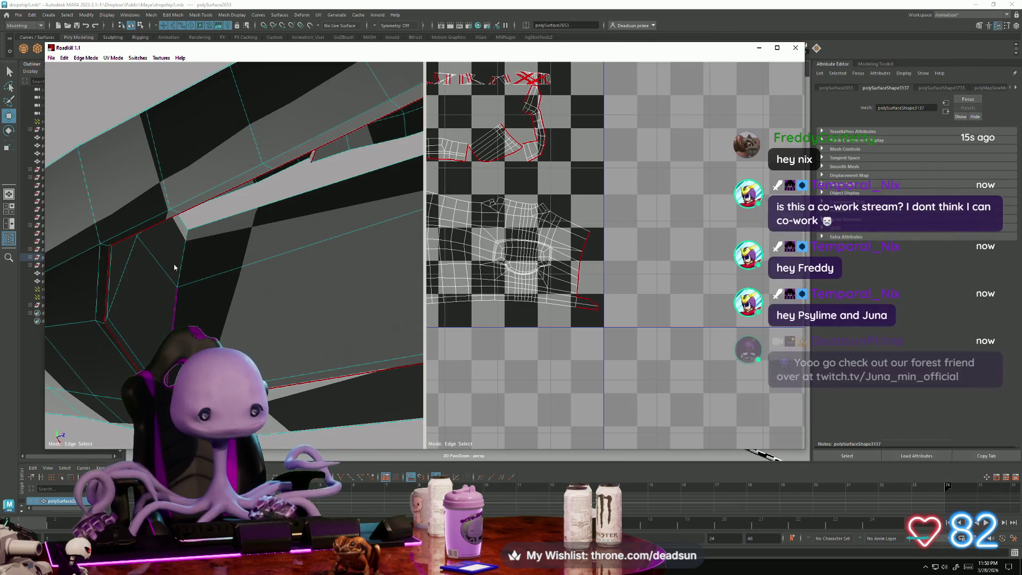
left_click(193, 313)
left_click_drag(194, 313, 251, 334, "alt")
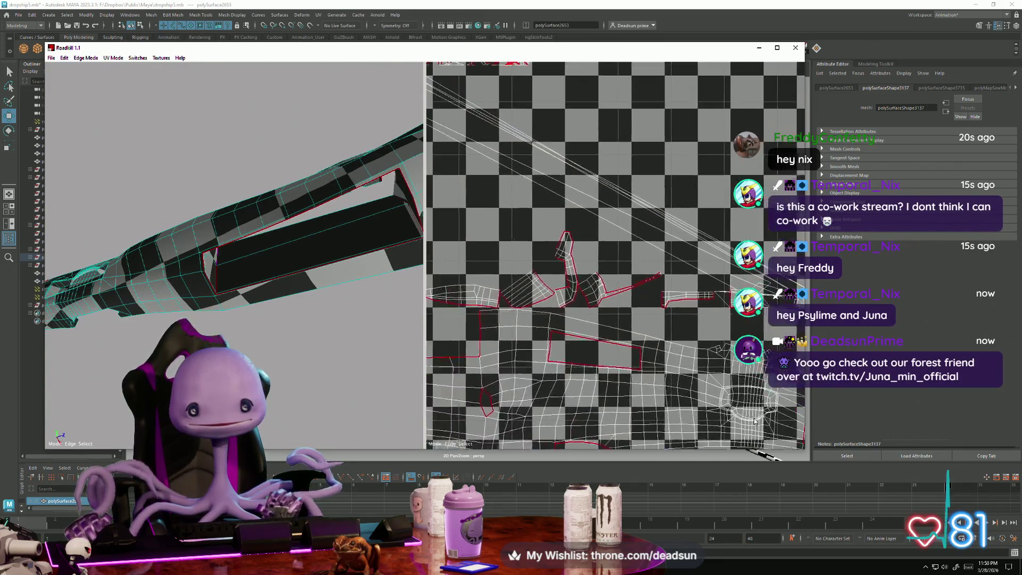
scroll(528, 339, "up", 3)
scroll(529, 339, "up", 5)
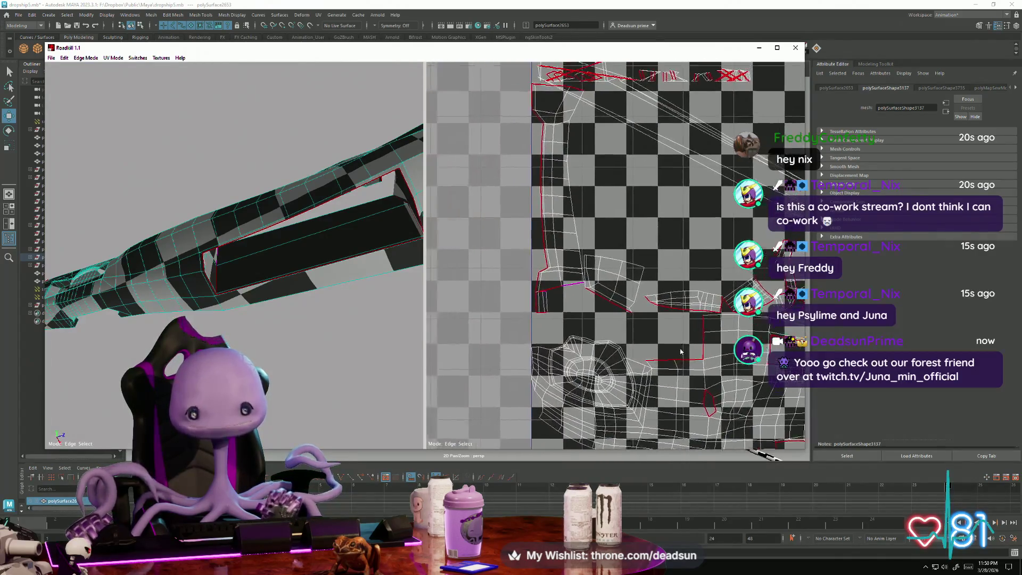
scroll(565, 338, "down", 8)
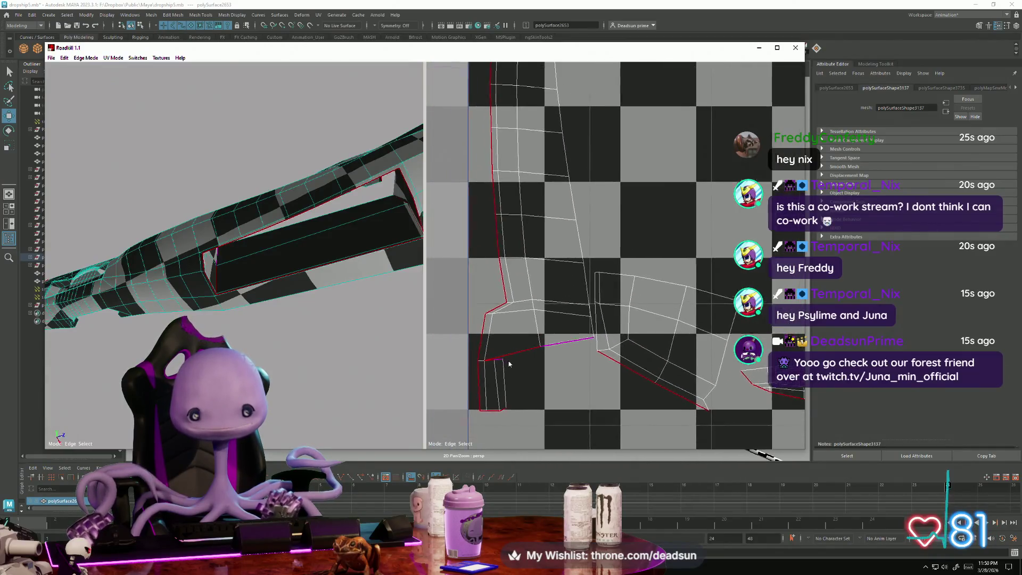
mouse_move(282, 318)
left_mouse_down("alt")
mouse_move(286, 381)
mouse_move(296, 365)
mouse_move(277, 396)
mouse_move(298, 386)
mouse_move(311, 451)
mouse_move(324, 415)
left_mouse_up("alt")
scroll(183, 315, "up", 6)
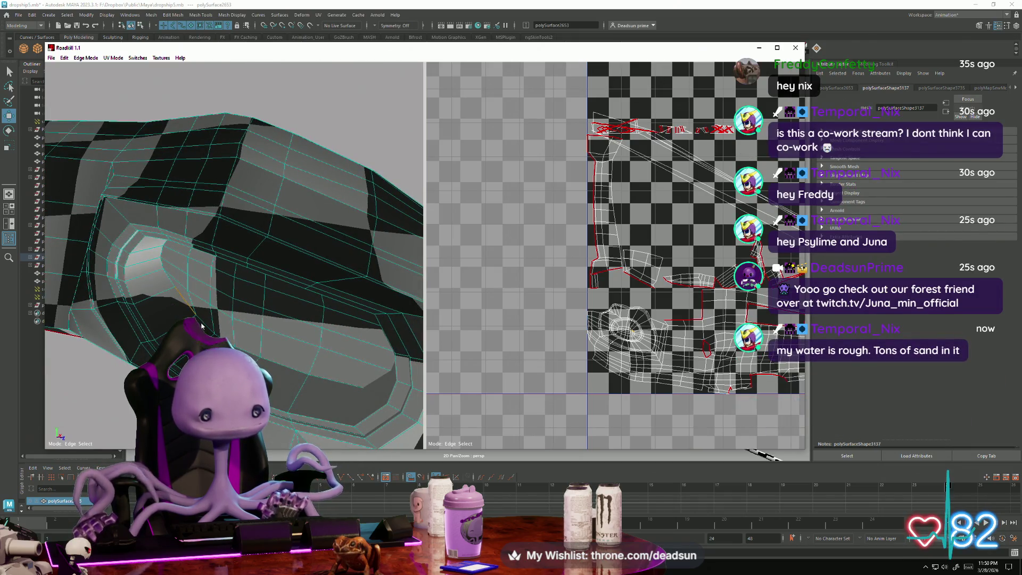
scroll(618, 306, "up", 10)
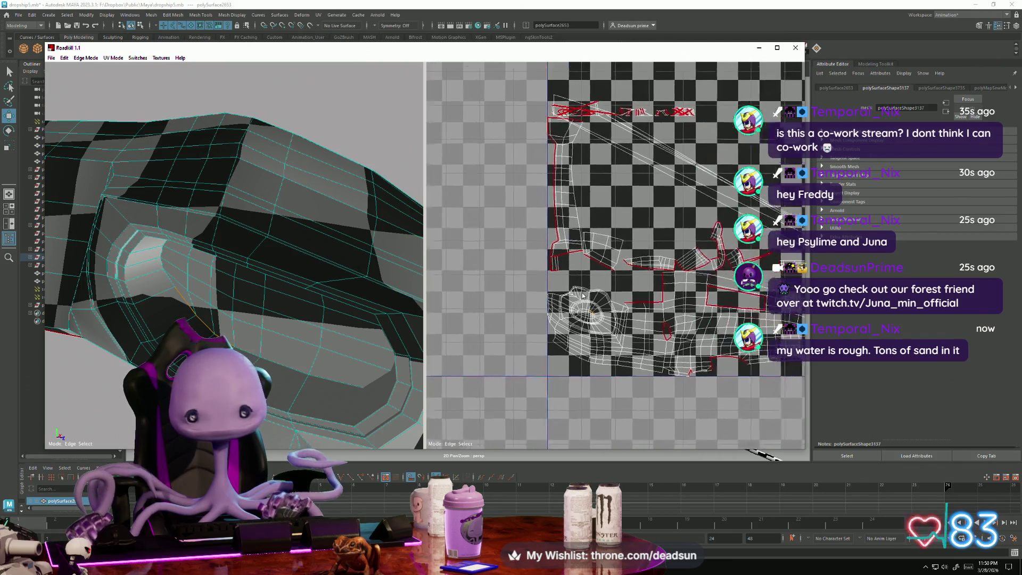
scroll(619, 307, "down", 5)
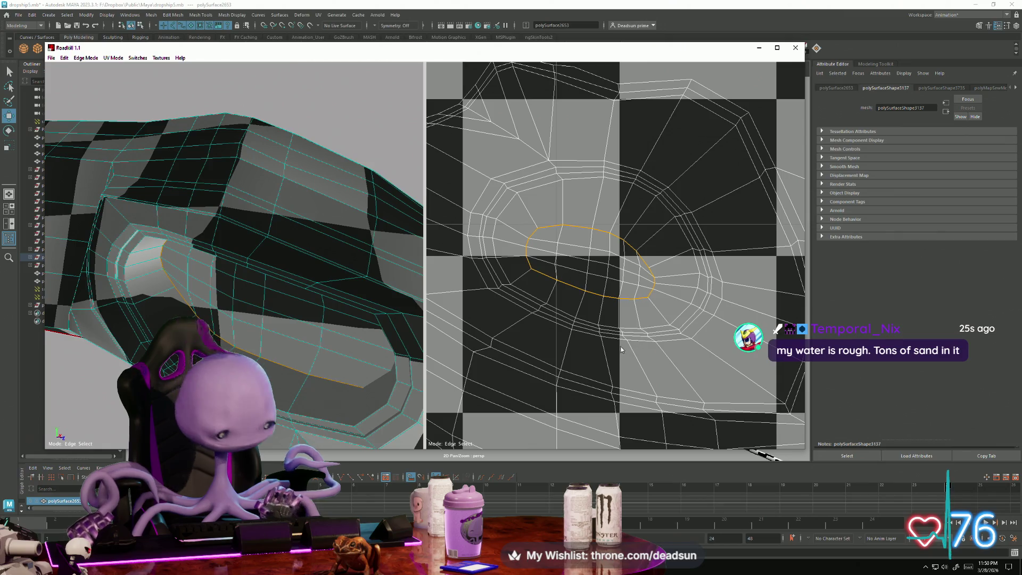
Cut the cavity-opening edge loop as a seam with Space and orbit the re-unwrapped mesh.
key("space")
scroll(607, 351, "up", 3)
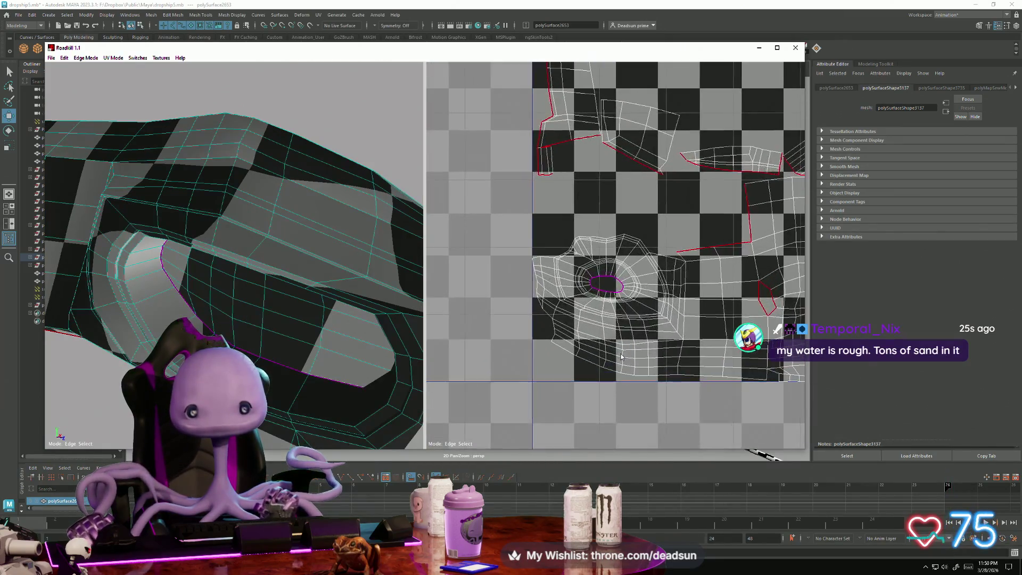
scroll(264, 354, "down", 8)
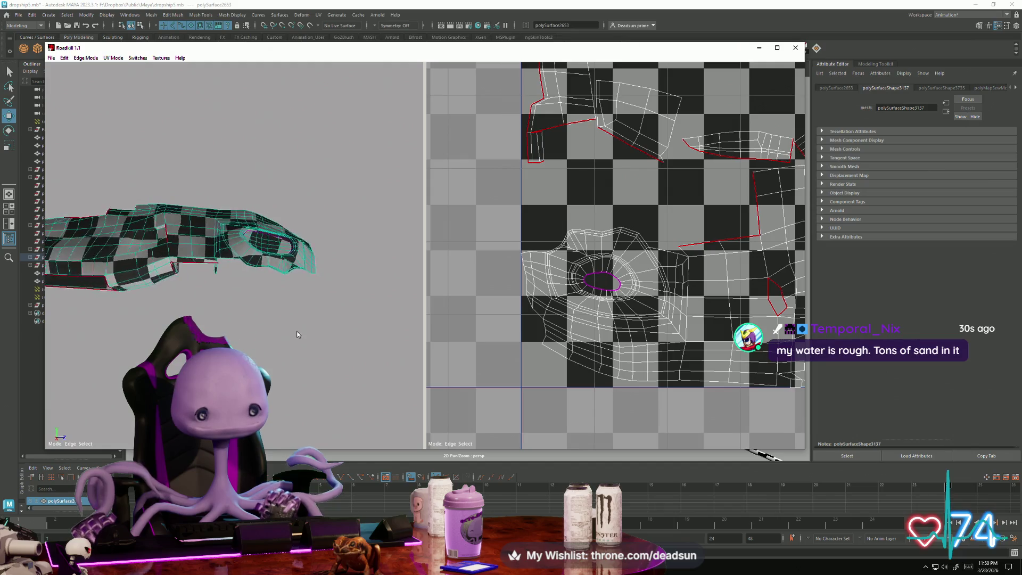
mouse_move(333, 328)
left_mouse_down("alt")
mouse_move(200, 281)
mouse_move(217, 302)
mouse_move(247, 293)
left_mouse_up("alt")
scroll(254, 310, "up", 5)
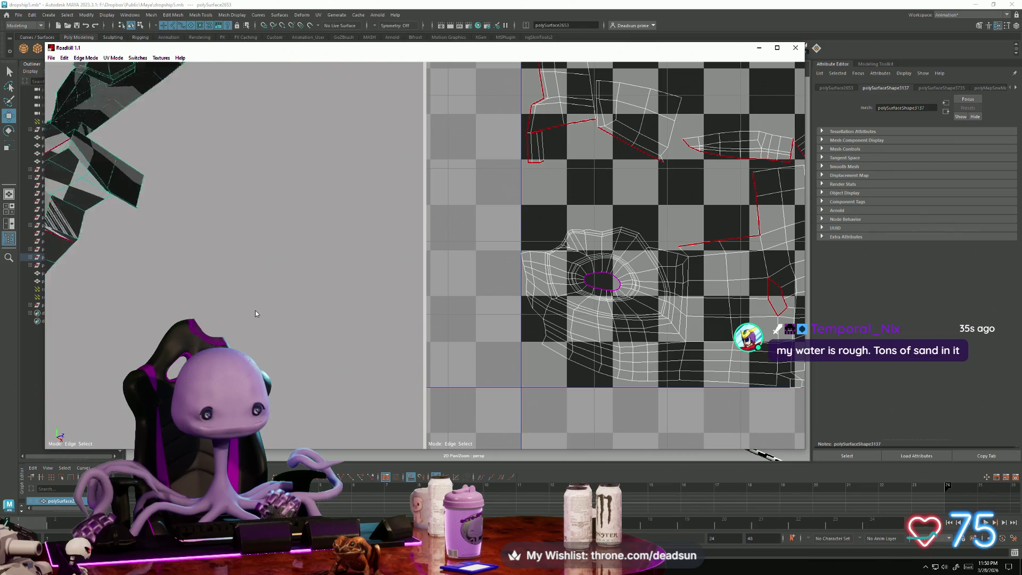
mouse_move(275, 334)
left_mouse_down("alt")
mouse_move(317, 354)
mouse_move(259, 332)
mouse_move(257, 317)
left_mouse_up("alt")
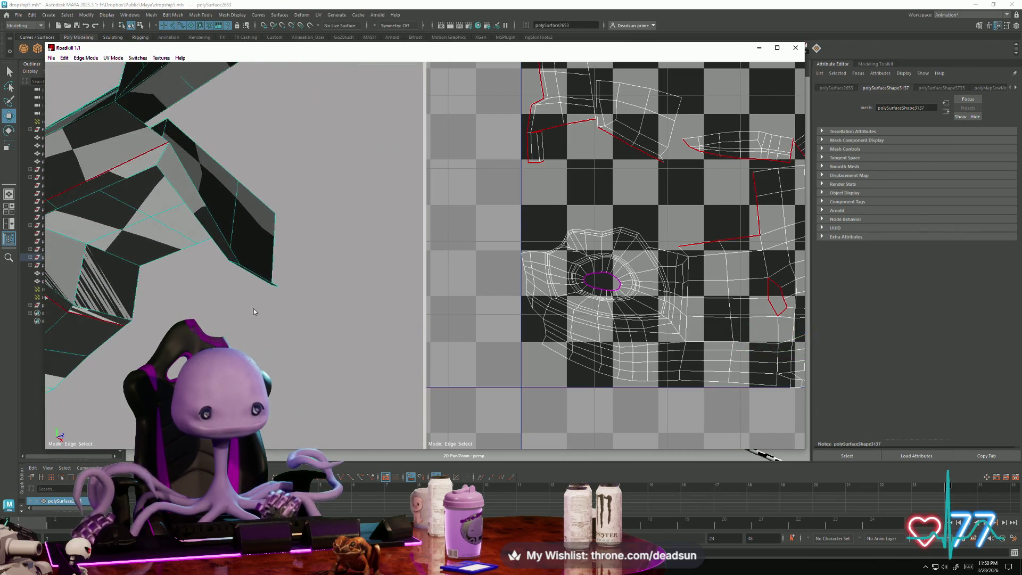
mouse_move(209, 212)
left_mouse_down("alt")
mouse_move(204, 285)
mouse_move(257, 264)
mouse_move(242, 212)
mouse_move(177, 247)
mouse_move(184, 262)
mouse_move(196, 254)
mouse_move(198, 200)
mouse_move(126, 259)
mouse_move(127, 307)
mouse_move(286, 279)
mouse_move(340, 308)
left_mouse_up("alt")
Zoom in and out over the new UV layout to check its stretch.
scroll(507, 328, "down", 5)
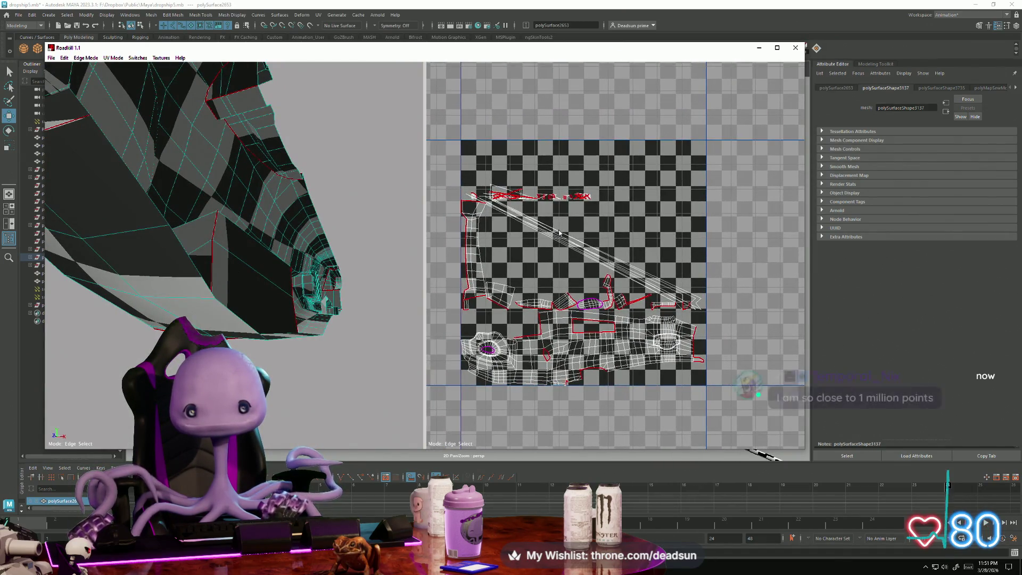
scroll(668, 302, "up", 5)
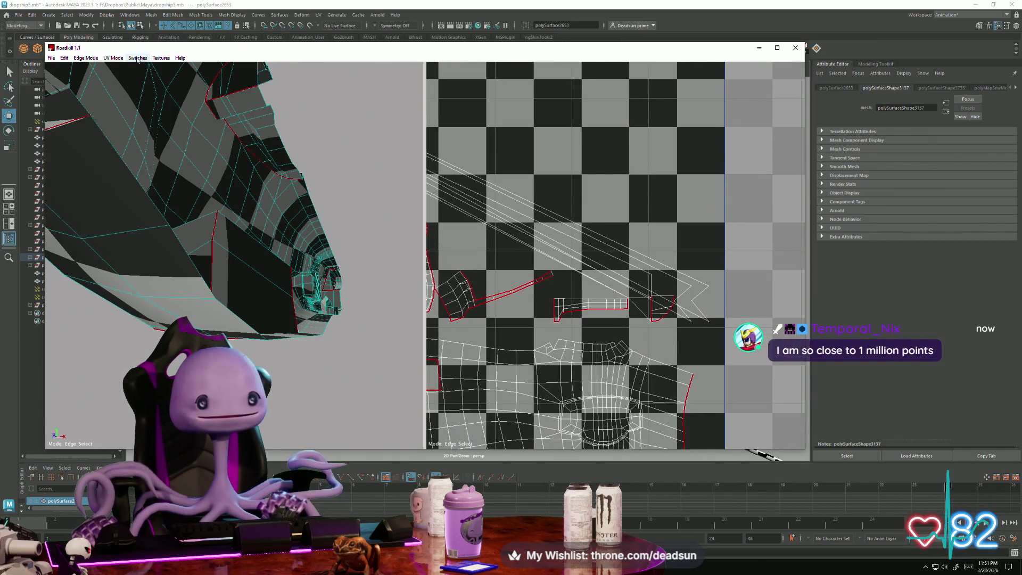
scroll(554, 268, "down", 5)
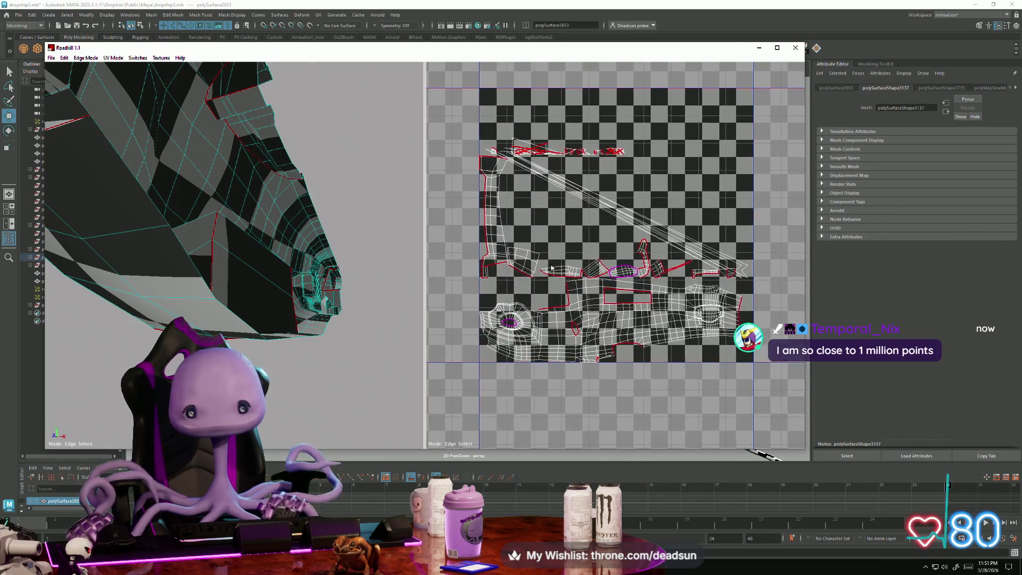
scroll(553, 268, "up", 5)
scroll(562, 253, "up", 2)
scroll(587, 304, "down", 4)
scroll(588, 304, "up", 4)
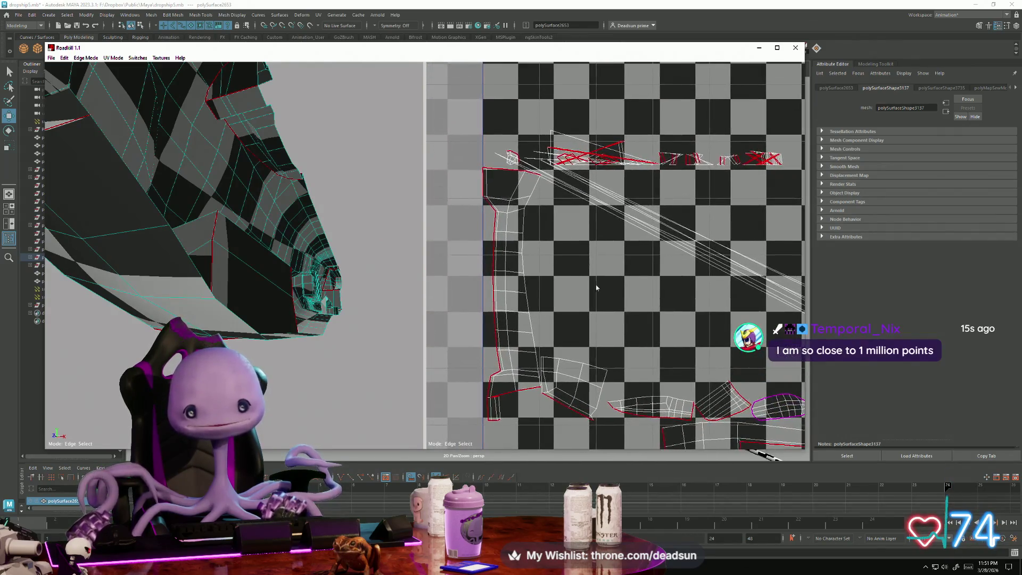
scroll(564, 297, "down", 8)
scroll(543, 174, "up", 4)
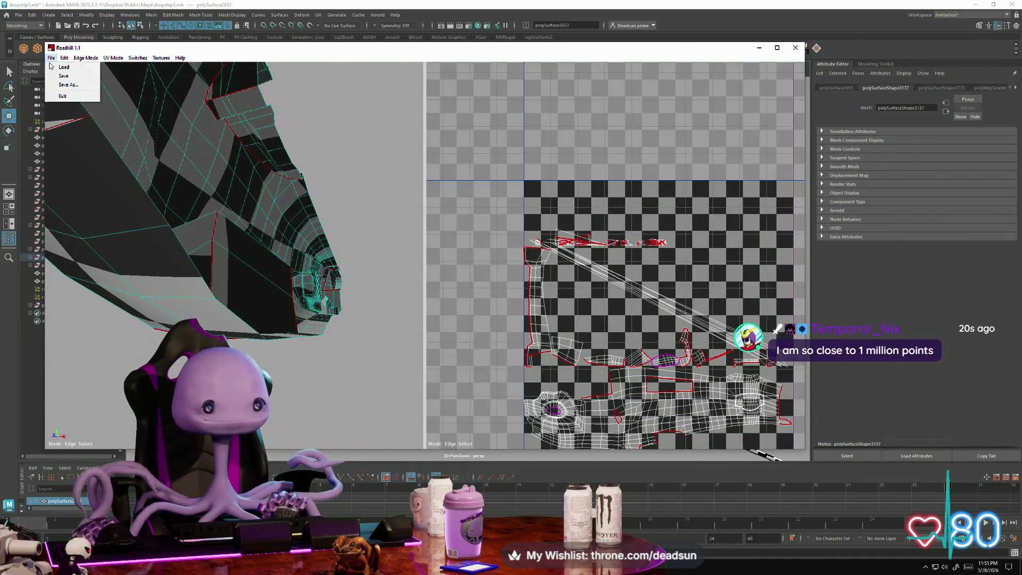
Exit RoadKill and reframe the checker-textured dropship in Maya's viewport in object mode.
left_click(795, 48)
left_click_drag(482, 230, 481, 259, "alt")
right_click_drag(482, 260, 521, 240)
mouse_move(527, 245)
left_mouse_down("alt")
mouse_move(591, 335)
mouse_move(469, 289)
left_mouse_up("alt")
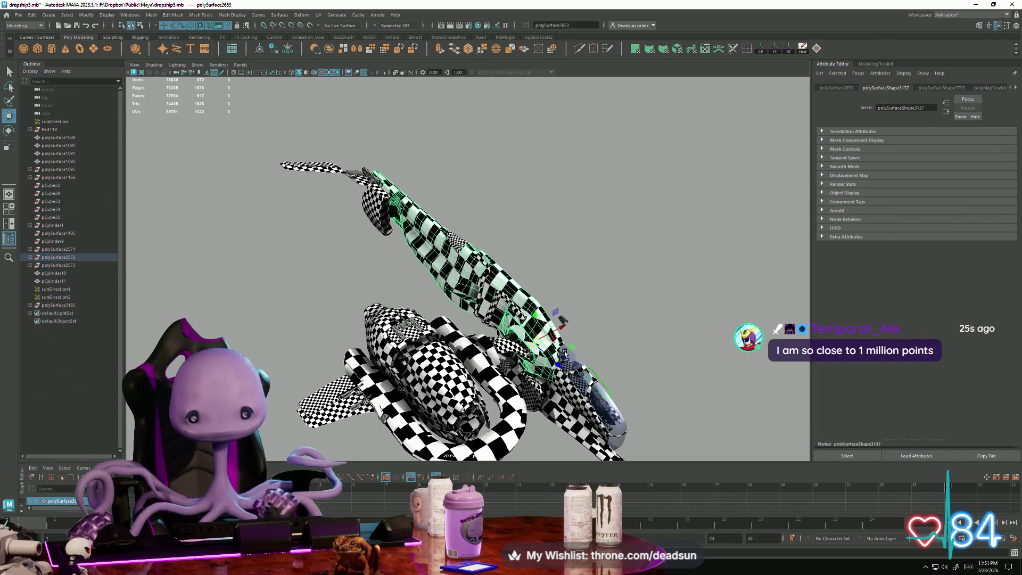
Delete the selected mesh piece, then bring up Maya's Import window.
key("Delete")
left_click_drag(286, 329, 206, 288, "alt")
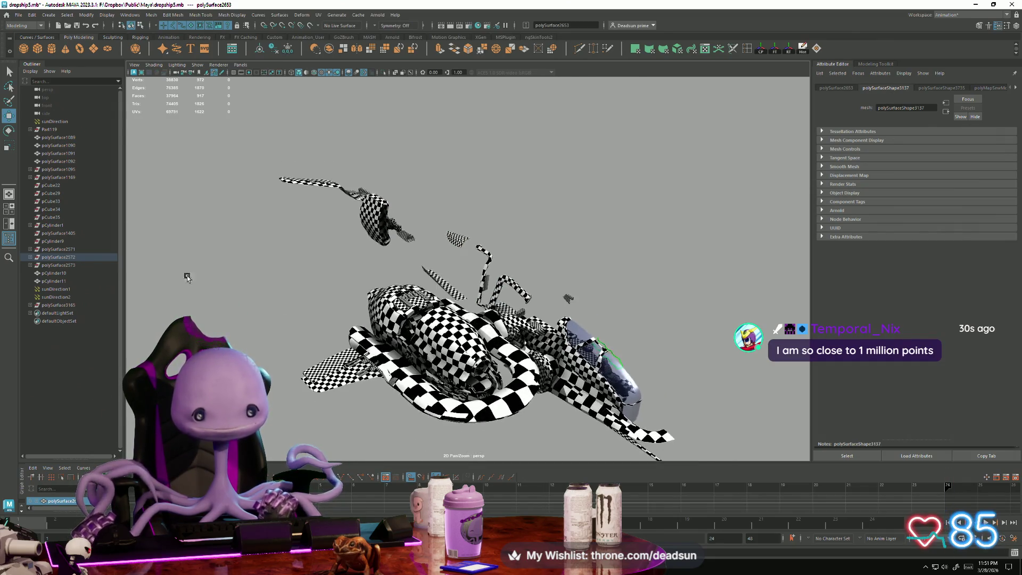
left_click(17, 15)
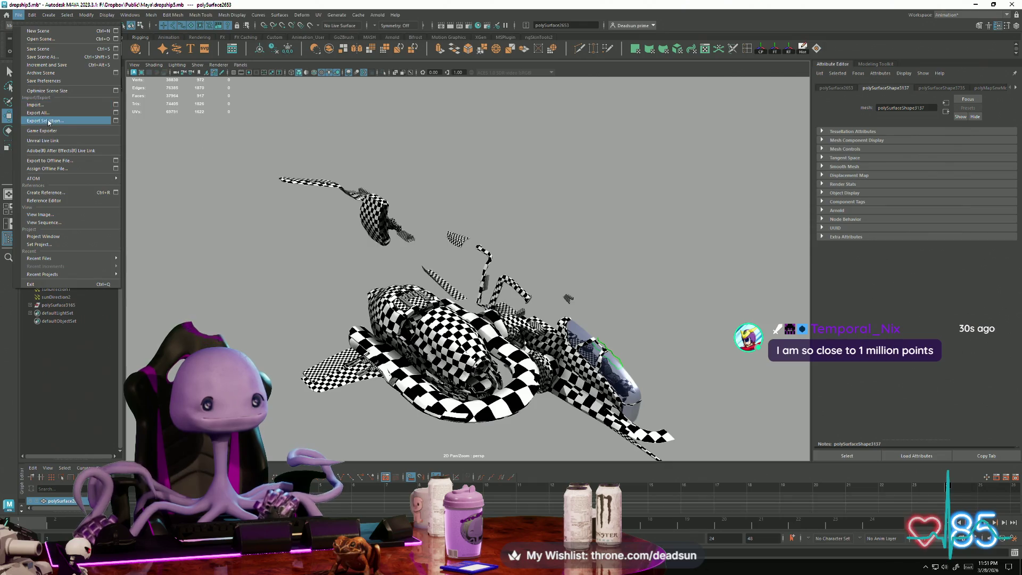
left_click(58, 106)
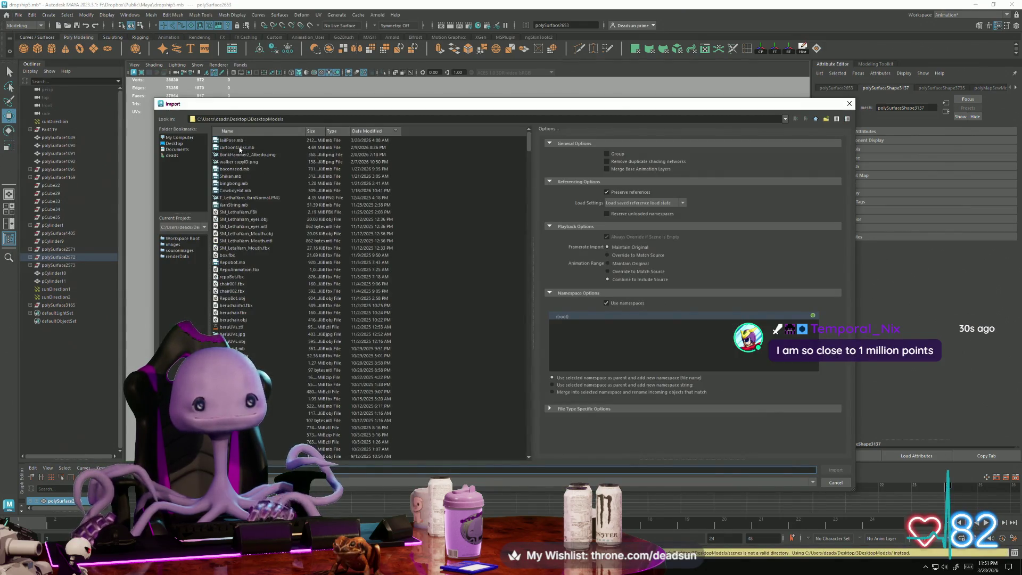
Browse to the Desktop's Dropship folder showing Body.obj and Body.mtl.
left_click(174, 143)
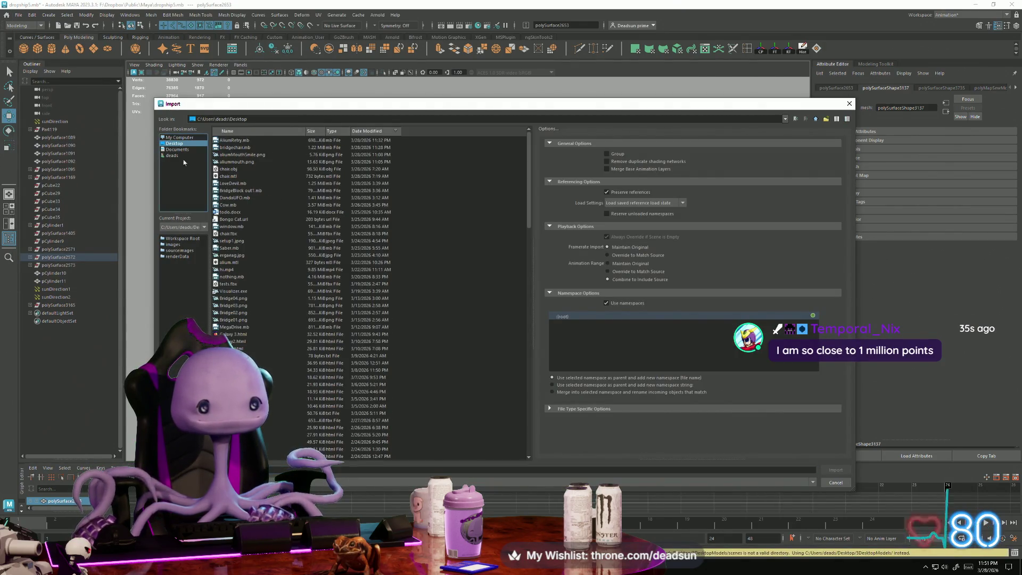
left_click(234, 148)
scroll(240, 229, "down", 10)
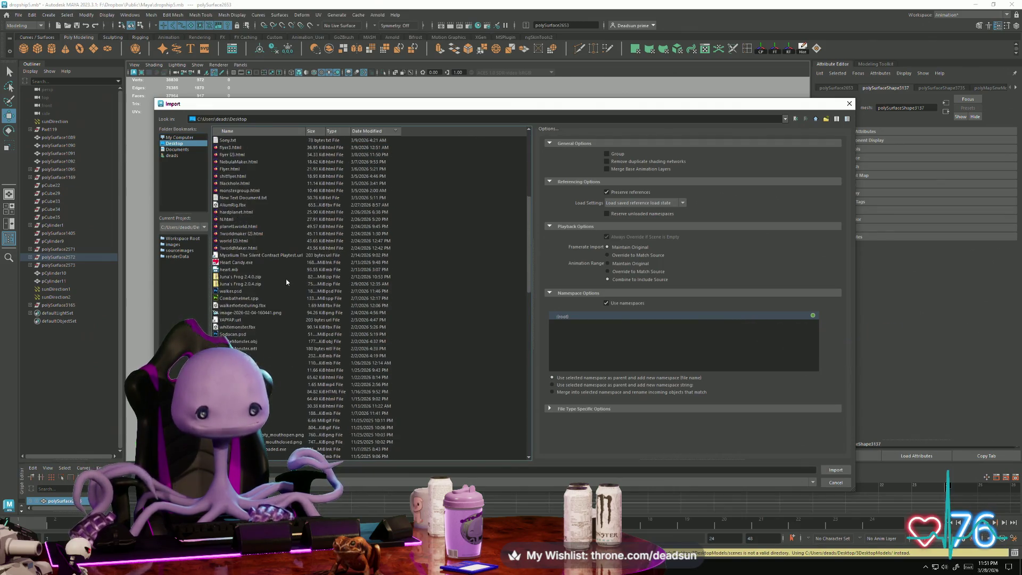
scroll(245, 284, "down", 3)
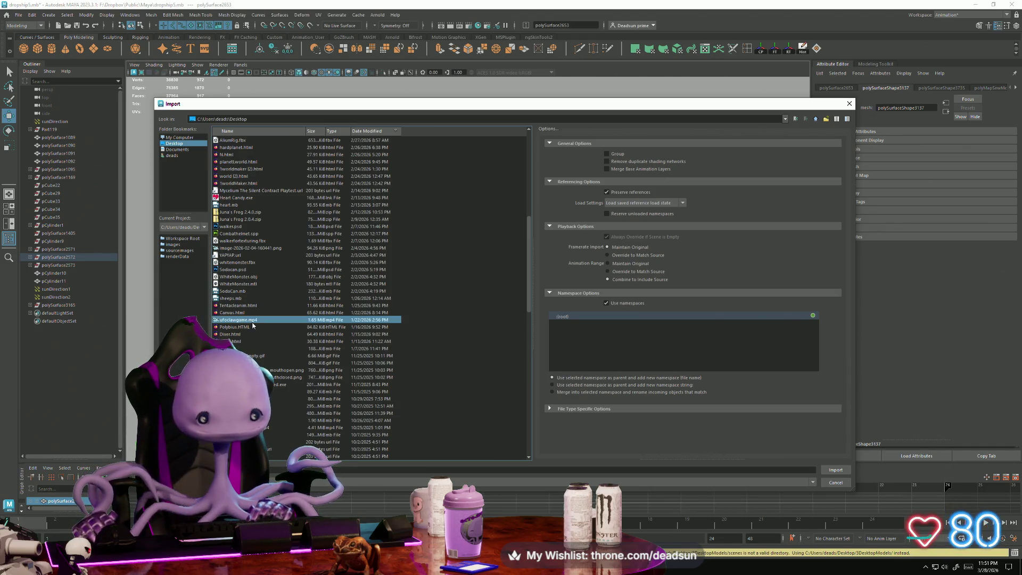
key("Page_Down")
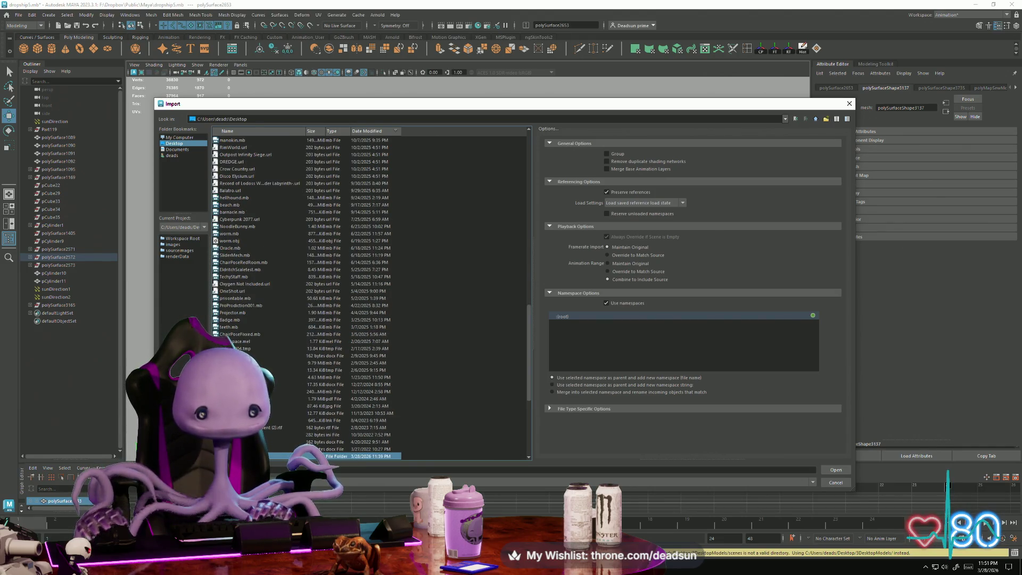
key("Return")
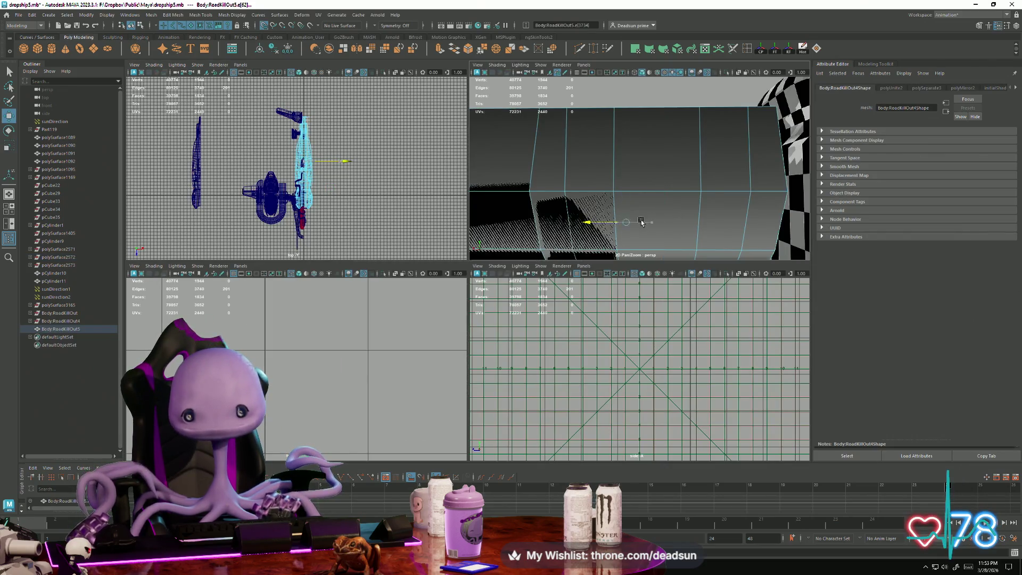
Frame the imported ship and delete two stray triangular faces in Face mode.
key("f")
scroll(649, 184, "up", 5)
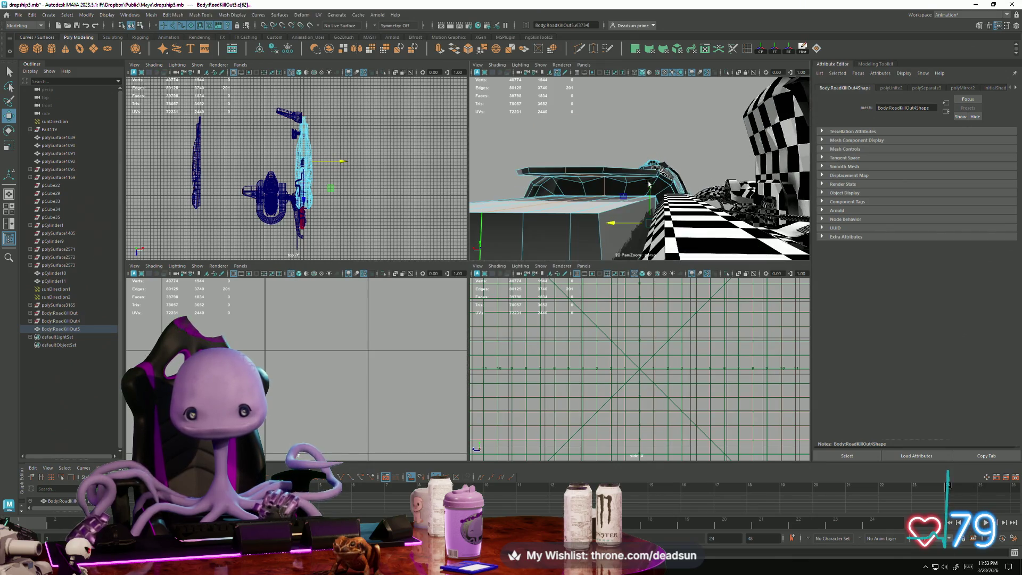
scroll(652, 195, "up", 5)
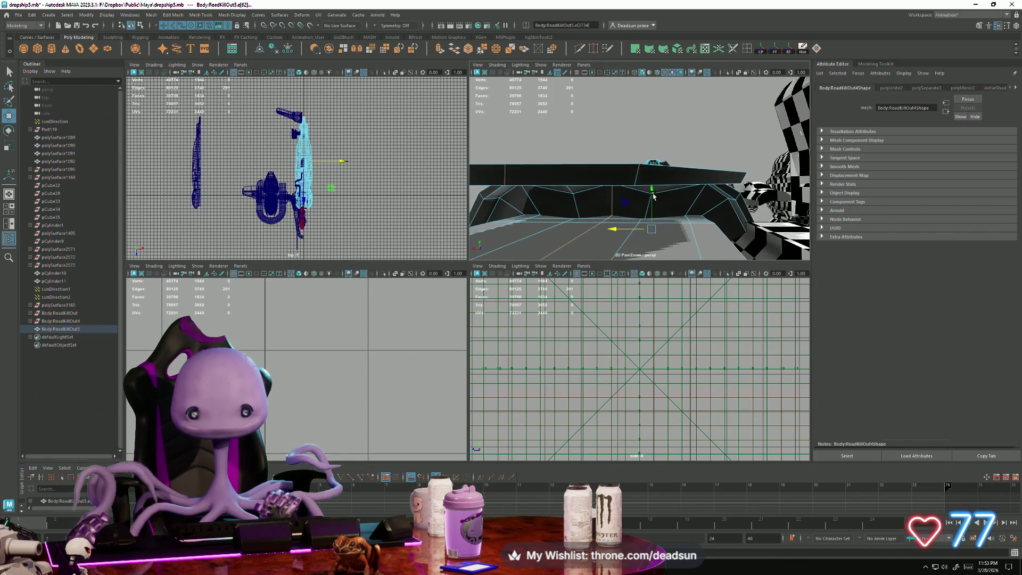
mouse_move(559, 180)
right_mouse_down()
mouse_move(548, 160)
mouse_move(535, 192)
right_mouse_up()
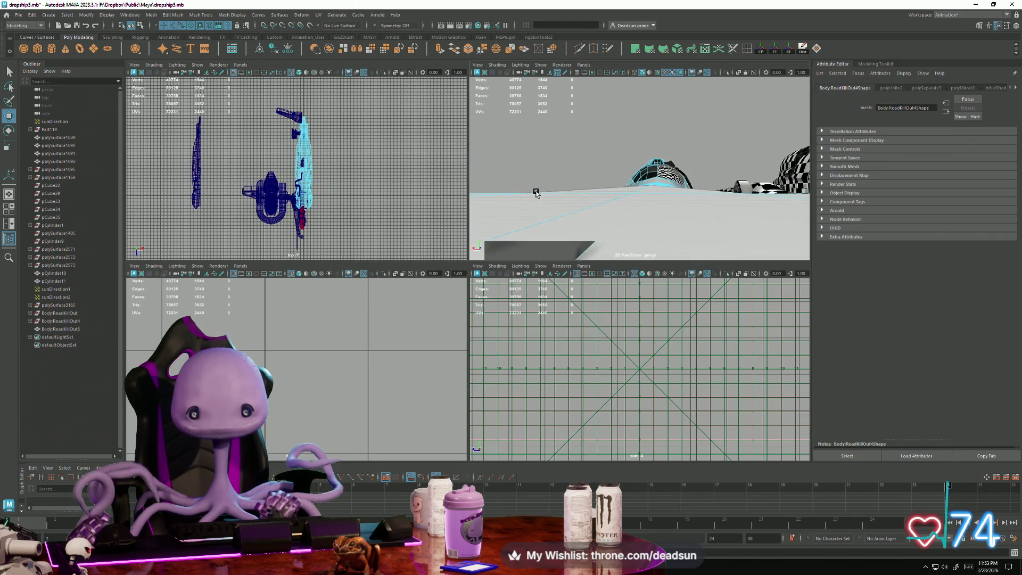
scroll(536, 192, "up", 5)
left_click(602, 162)
key("Delete")
left_click(603, 161)
key("Delete")
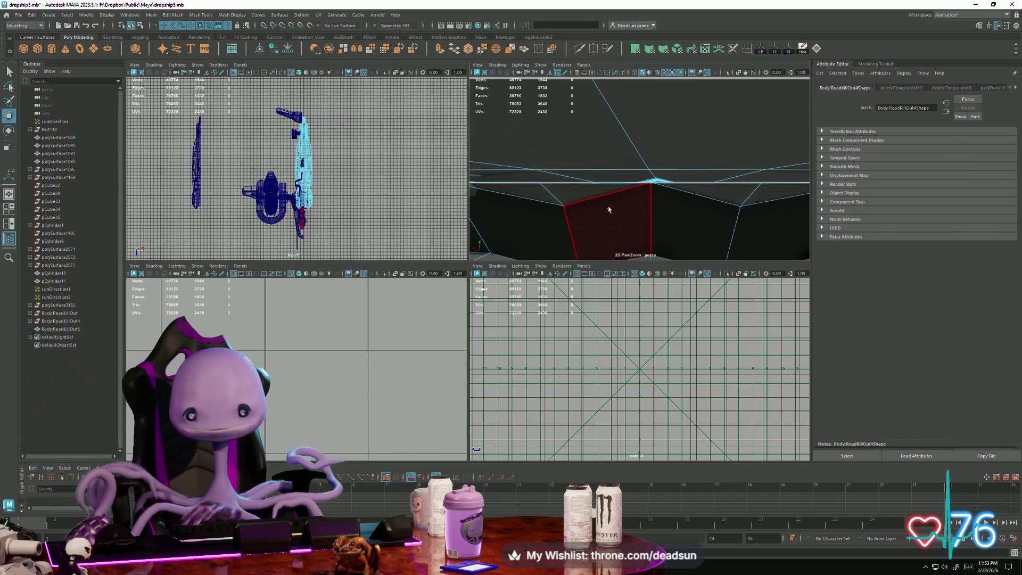
Switch to Vertex mode and select the hull vertices, viewing the whole ship.
scroll(704, 228, "down", 10)
mouse_move(704, 228)
left_mouse_down("alt")
mouse_move(611, 213)
mouse_move(621, 225)
left_mouse_up("alt")
scroll(621, 224, "up", 10)
right_click_drag(626, 190, 628, 175)
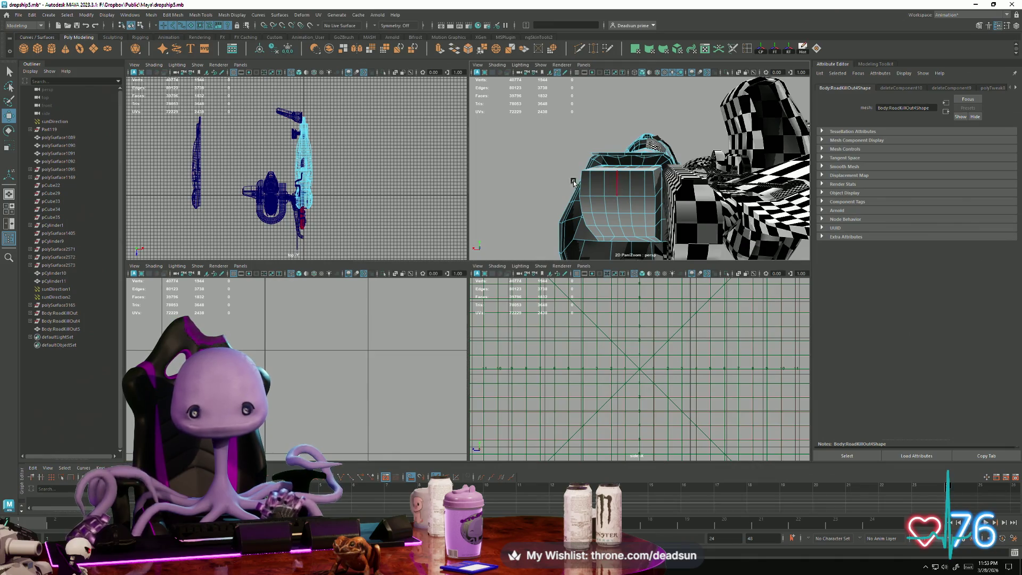
scroll(296, 176, "up", 5)
right_click_drag(304, 148, 278, 149)
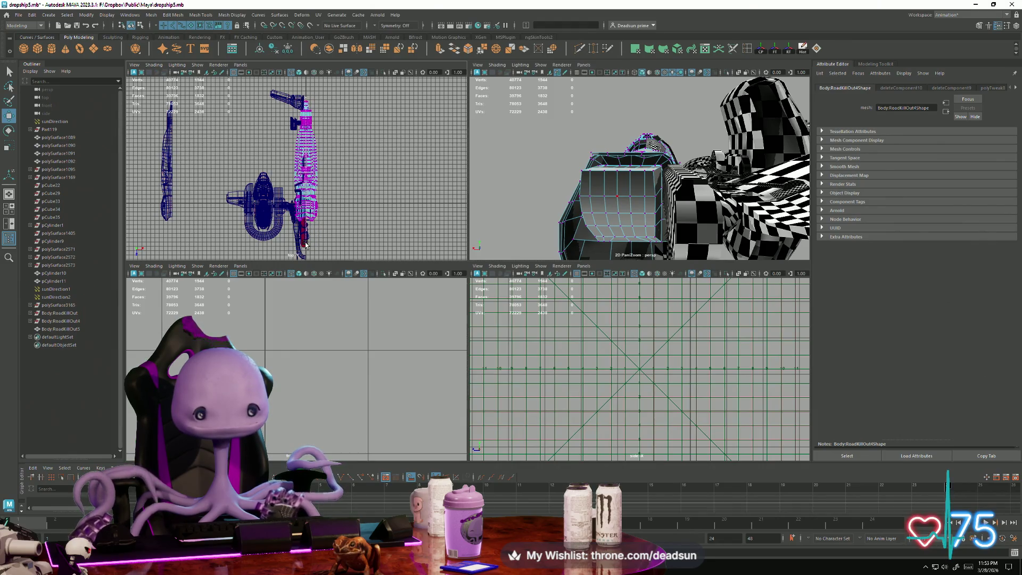
mouse_move(639, 202)
left_mouse_down("alt")
mouse_move(631, 184)
mouse_move(736, 145)
mouse_move(654, 187)
left_mouse_up("alt")
key("r")
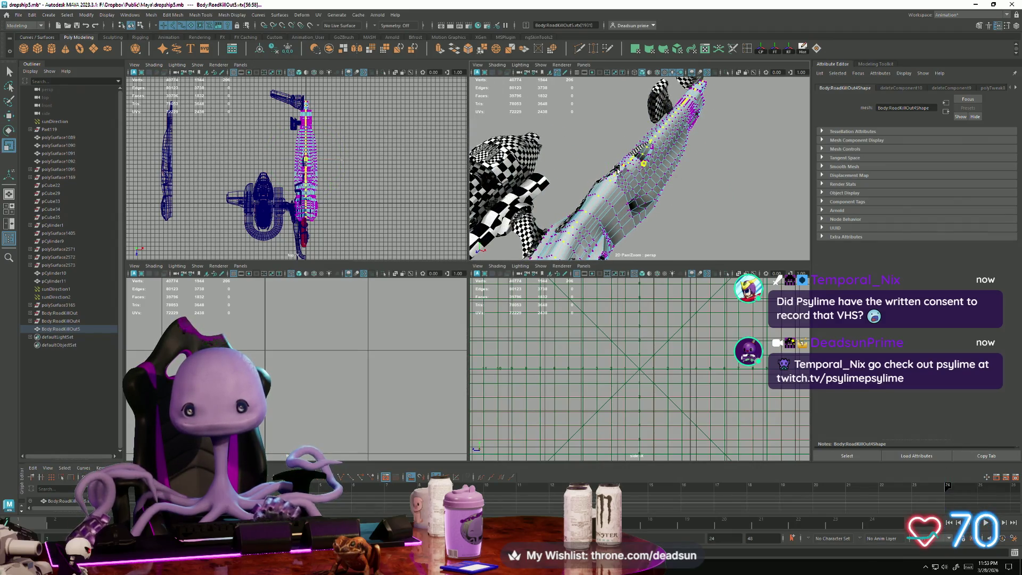
right_click_drag(666, 163, 733, 241, "alt")
left_click_drag(645, 197, 639, 191, "alt")
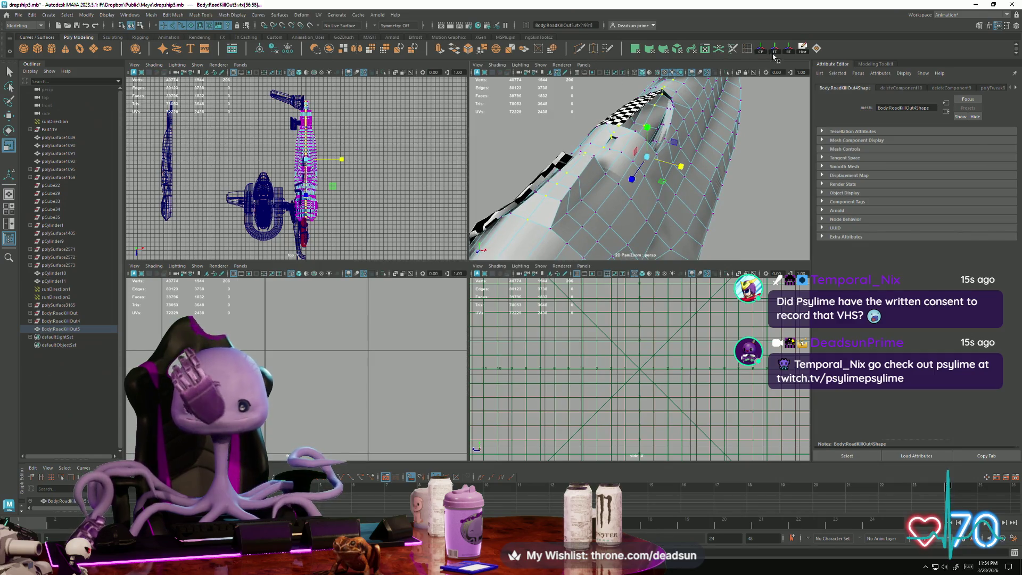
Merge two sets of hull vertices with Merge Vertices at threshold 0.001.
left_click(482, 51)
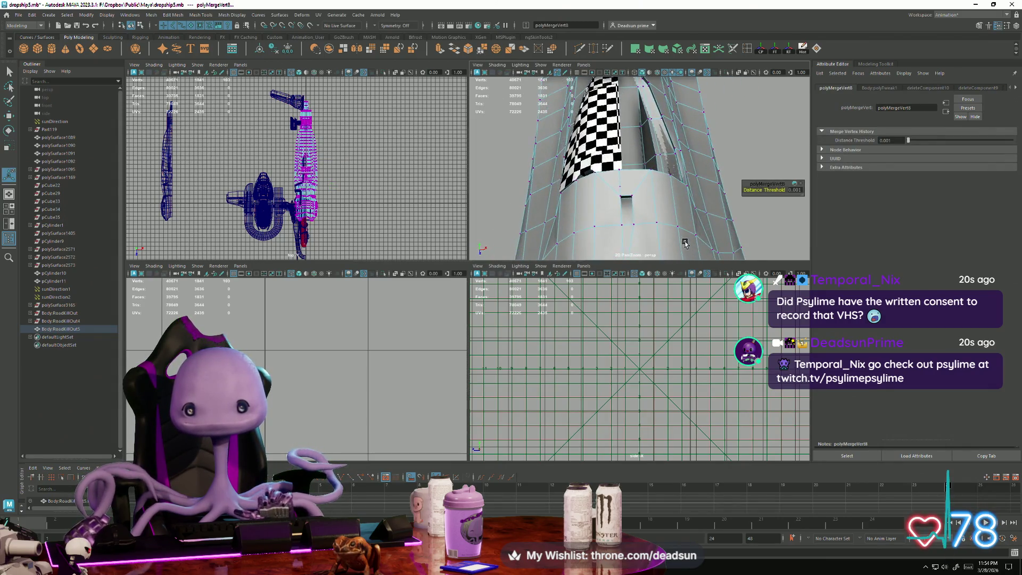
mouse_move(664, 219)
left_mouse_down("alt")
mouse_move(491, 190)
mouse_move(613, 227)
mouse_move(626, 213)
left_mouse_up("alt")
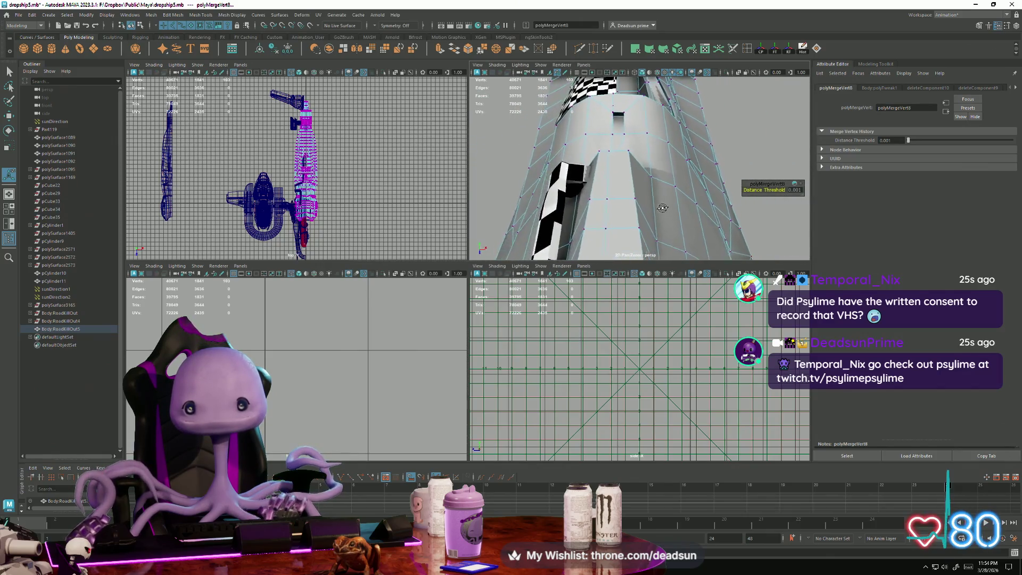
left_click(627, 211)
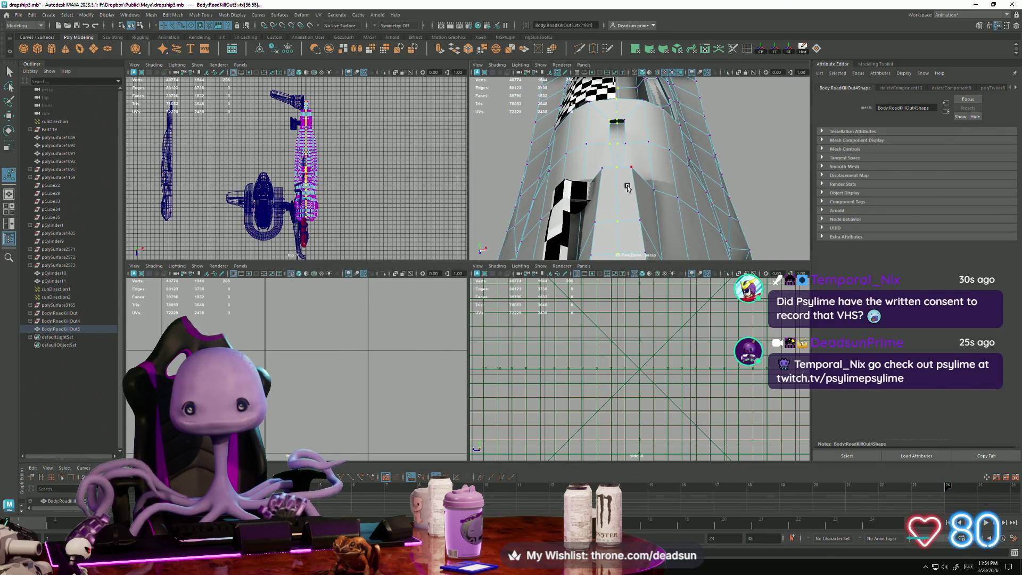
mouse_move(613, 162)
left_mouse_down("alt")
mouse_move(595, 190)
mouse_move(453, 150)
mouse_move(622, 82)
left_mouse_up("alt")
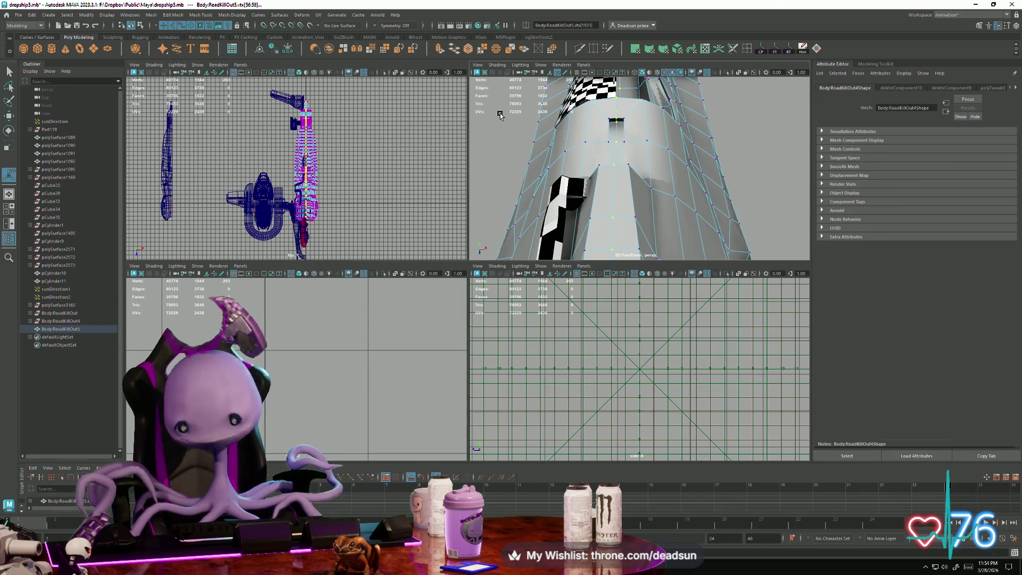
left_click(482, 51)
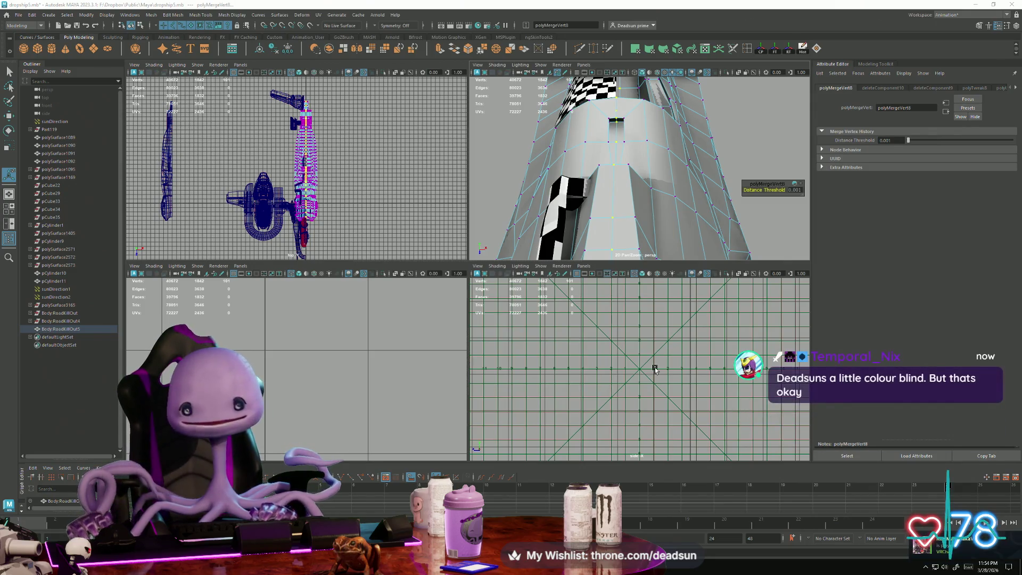
Frame a hull vertex to check the weld, then return to object selection.
left_click_drag(701, 171, 644, 184, "alt")
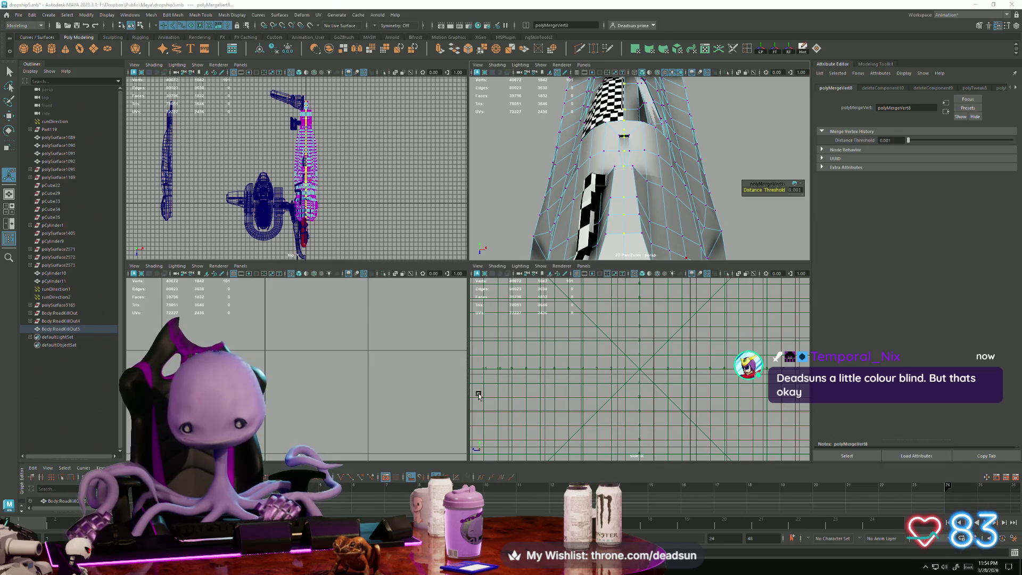
mouse_move(586, 254)
left_mouse_down("alt")
mouse_move(474, 240)
mouse_move(477, 255)
mouse_move(476, 230)
mouse_move(532, 219)
left_mouse_up("alt")
key("r")
left_click(623, 193)
key("f")
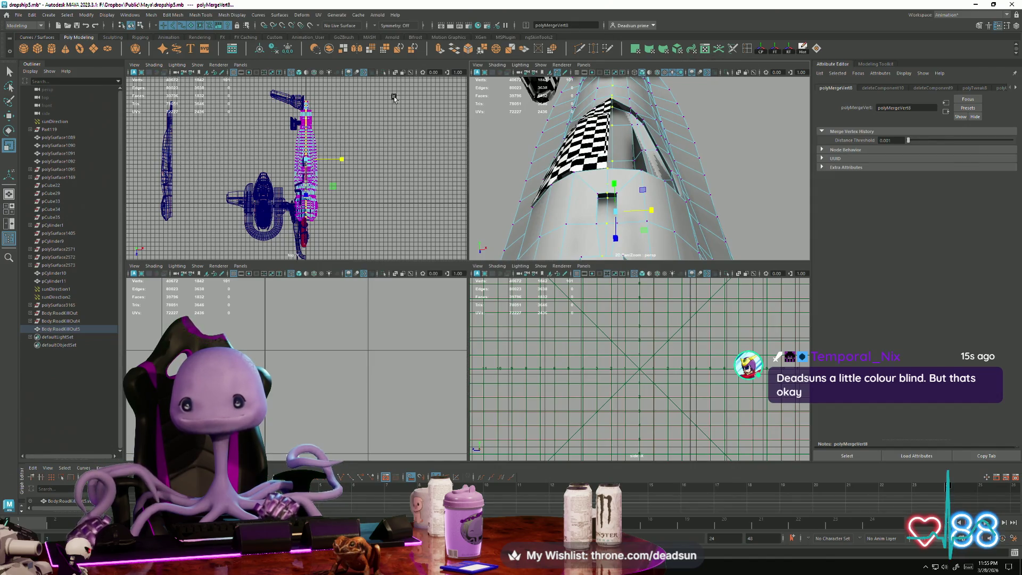
left_click_drag(692, 176, 741, 187, "alt")
right_click_drag(684, 181, 752, 172)
left_click_drag(752, 172, 605, 185, "alt")
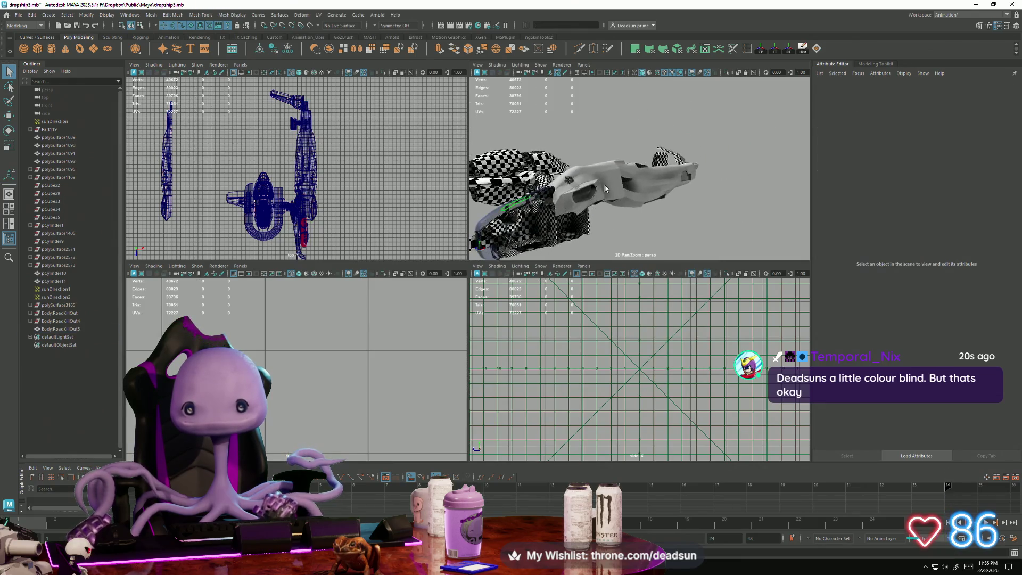
Export the selected Body:RoadKillOut5 mesh, replacing the existing Body.obj.
left_click(605, 185)
left_click(151, 15)
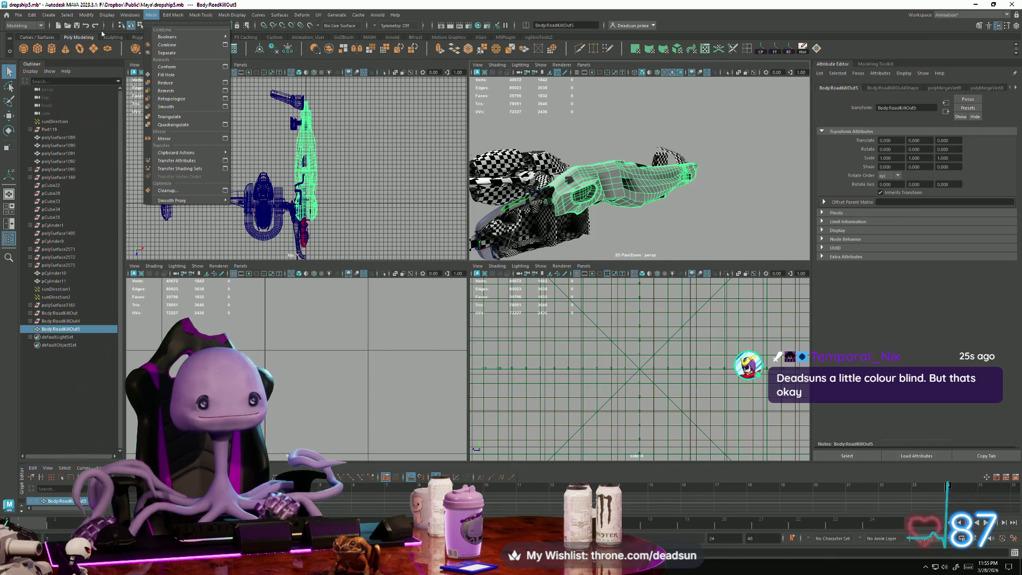
left_click(19, 15)
left_click(48, 119)
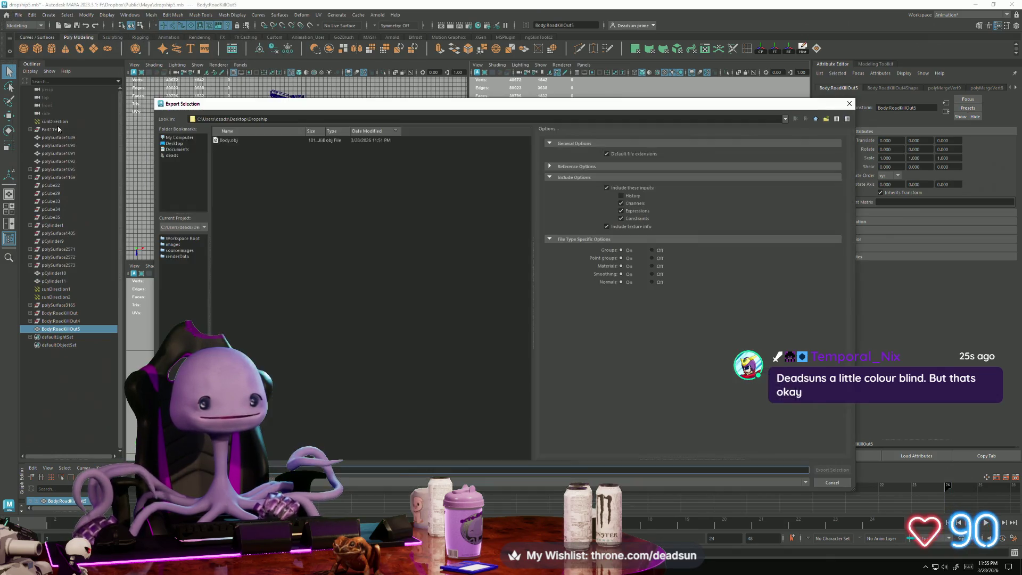
left_click(230, 141)
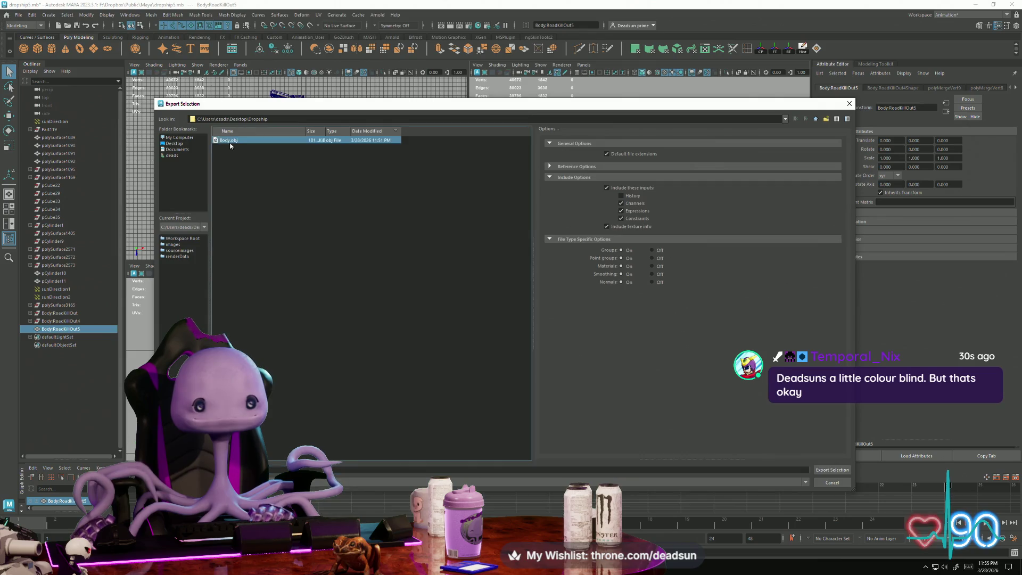
left_click(828, 470)
left_click(485, 311)
Launch RoadKill from the Start search by typing 'road'.
key("alt+Tab")
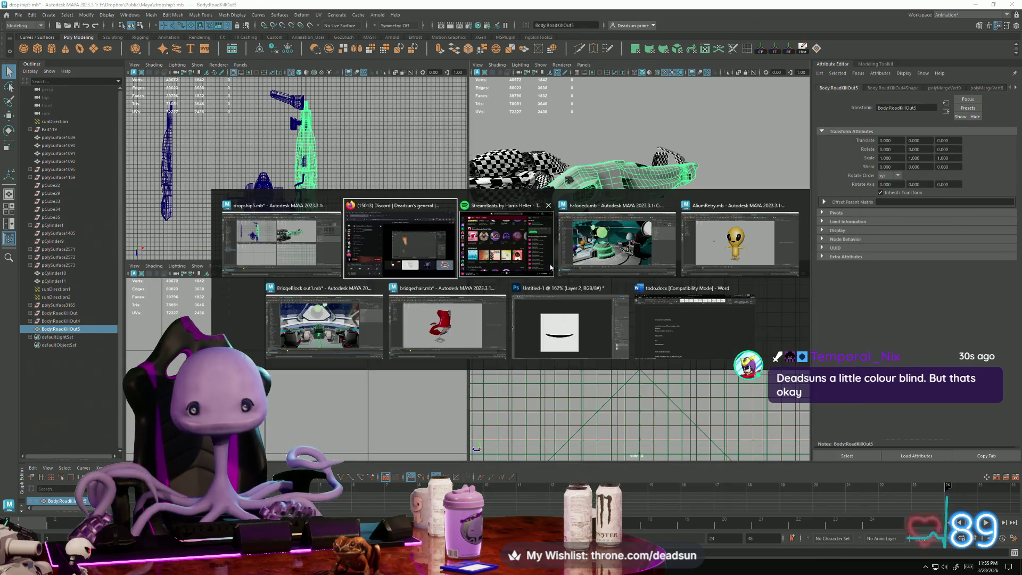
left_click(458, 327)
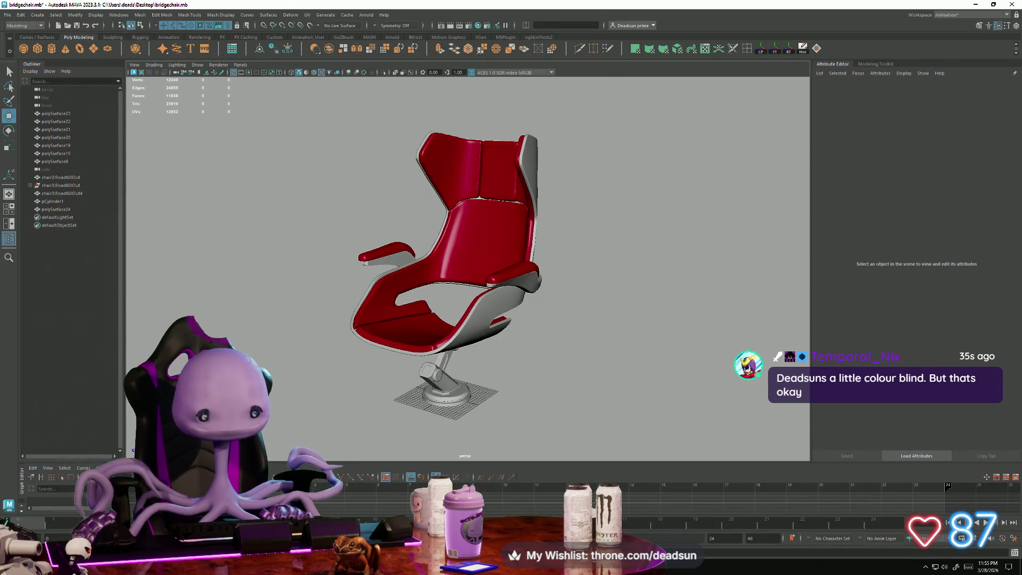
key("super")
type("road")
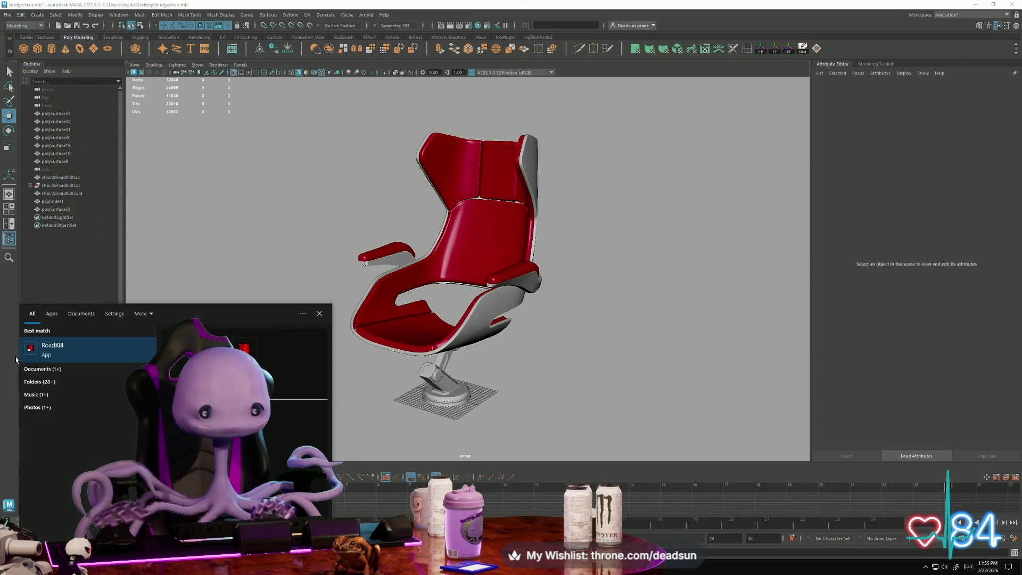
left_click(62, 348)
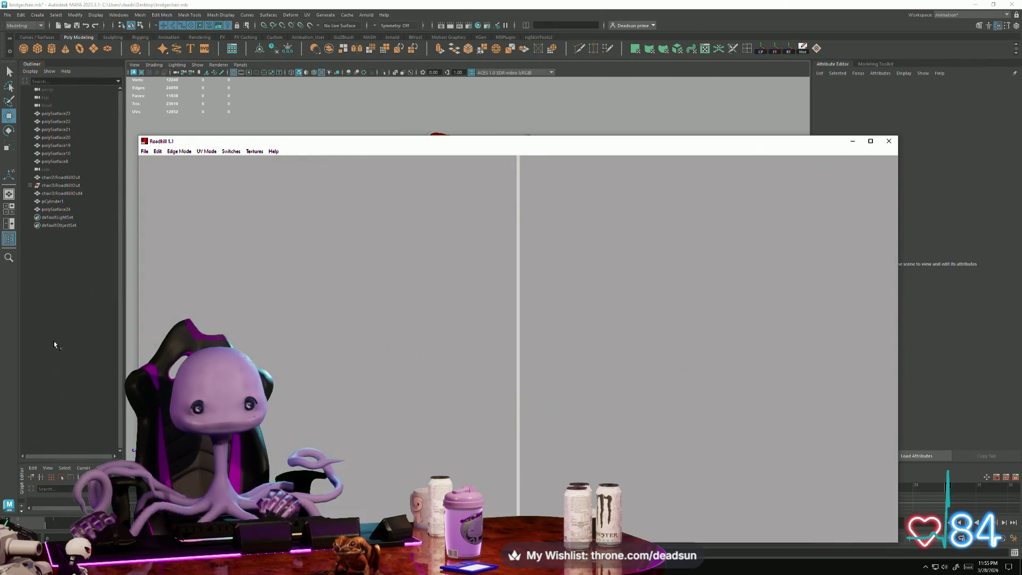
Load Body.obj into RoadKill.
left_click(145, 152)
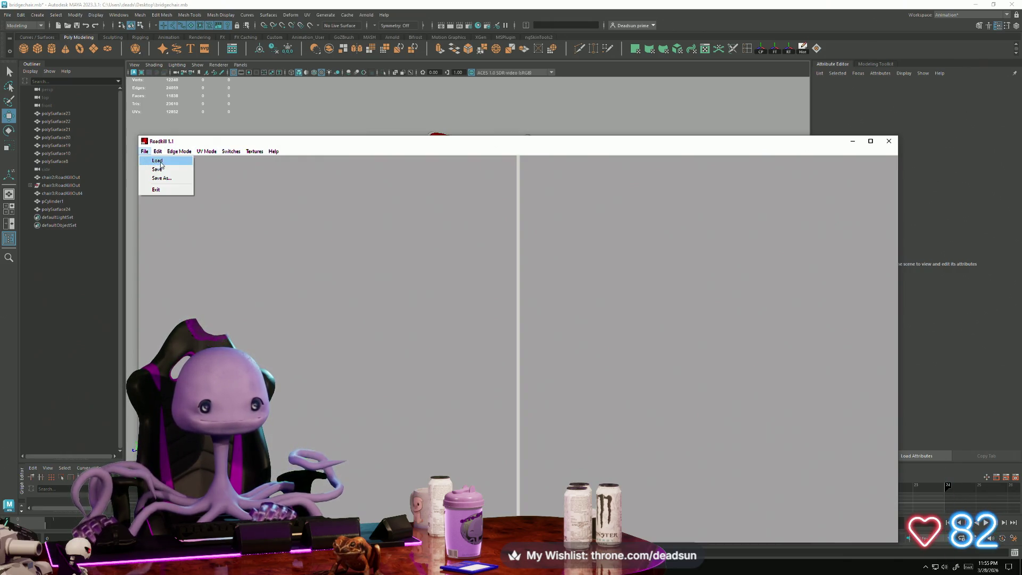
left_click(157, 162)
left_click(463, 326)
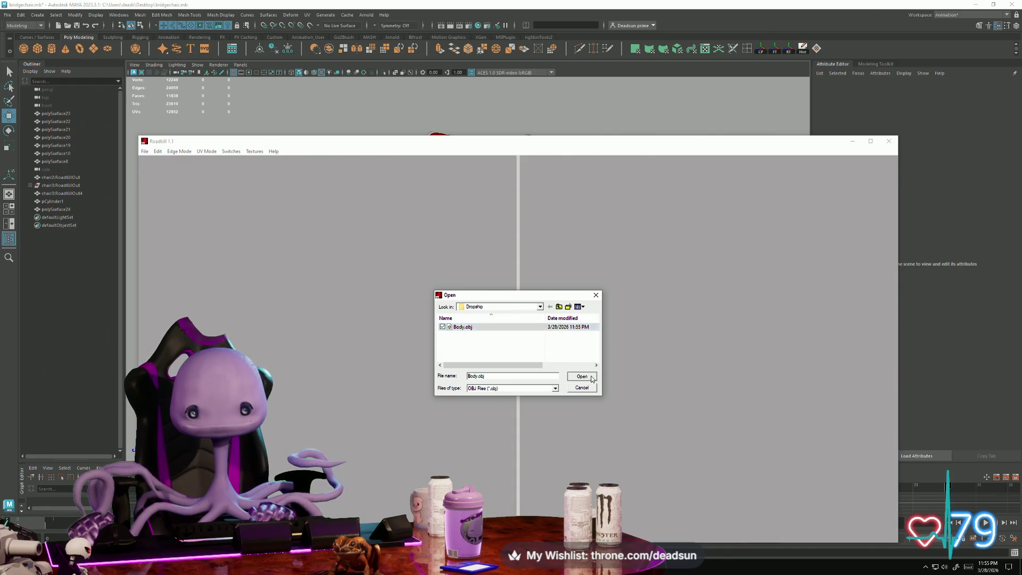
left_click(582, 376)
Remove four seam segments on the body islands, letting the unwrap recompute each time.
scroll(591, 307, "up", 5)
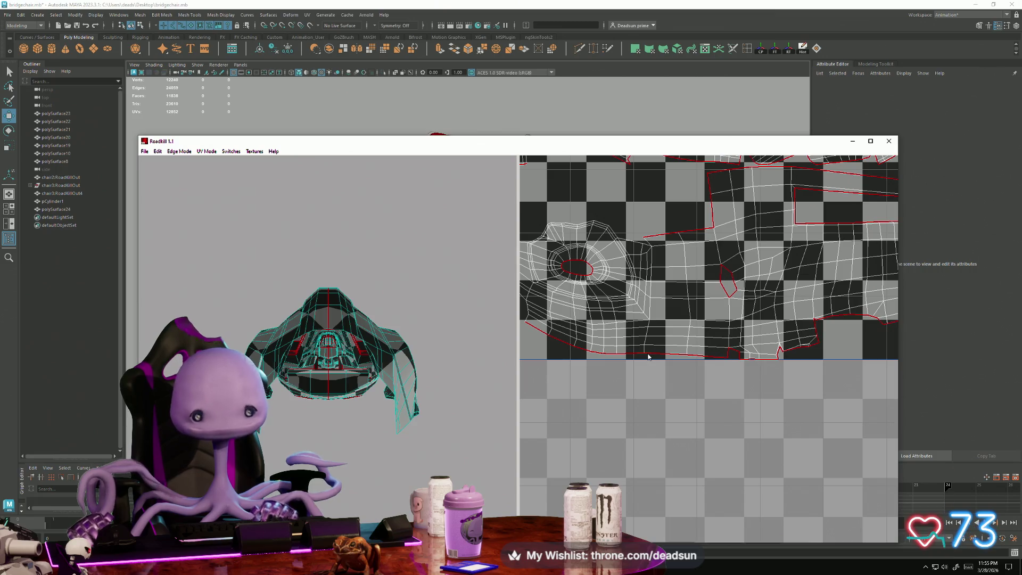
scroll(673, 361, "down", 2)
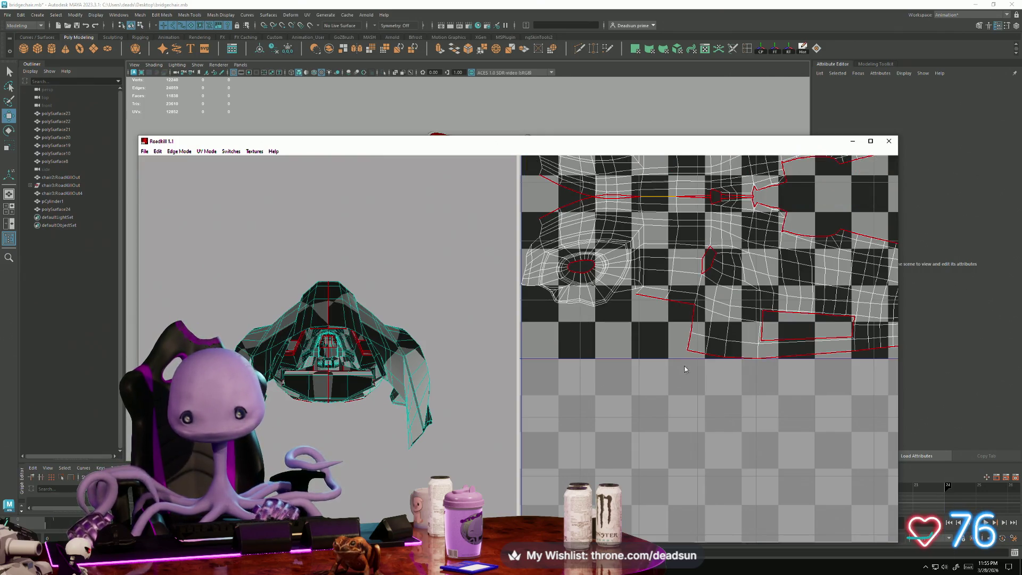
scroll(674, 355, "up", 5)
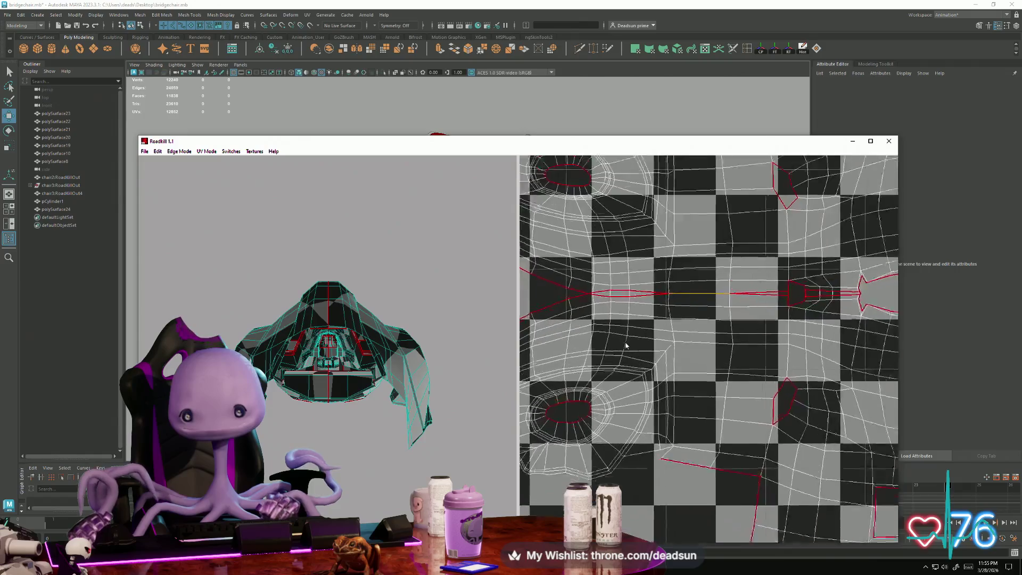
left_click(617, 286)
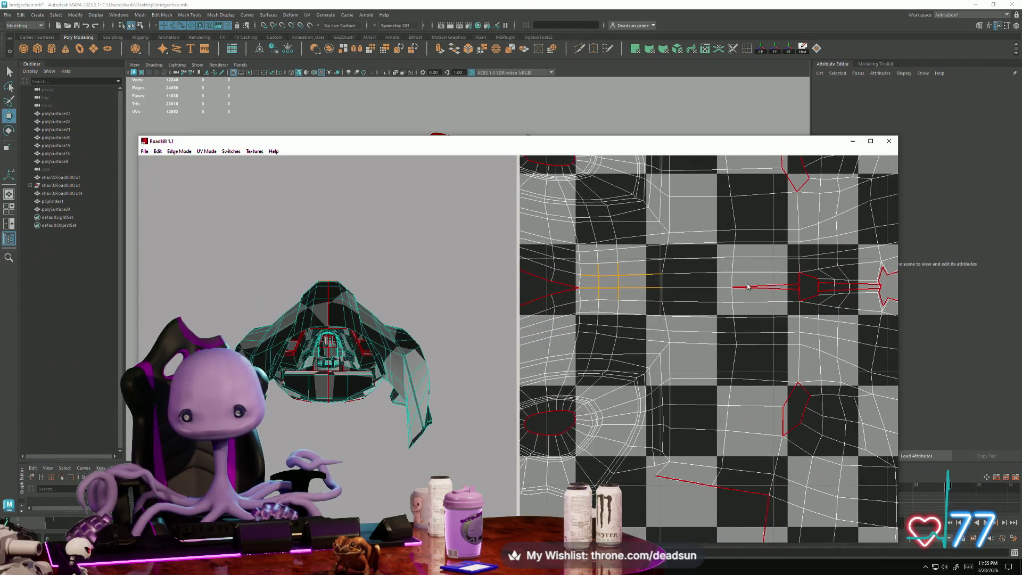
left_click(772, 286)
left_click(832, 278)
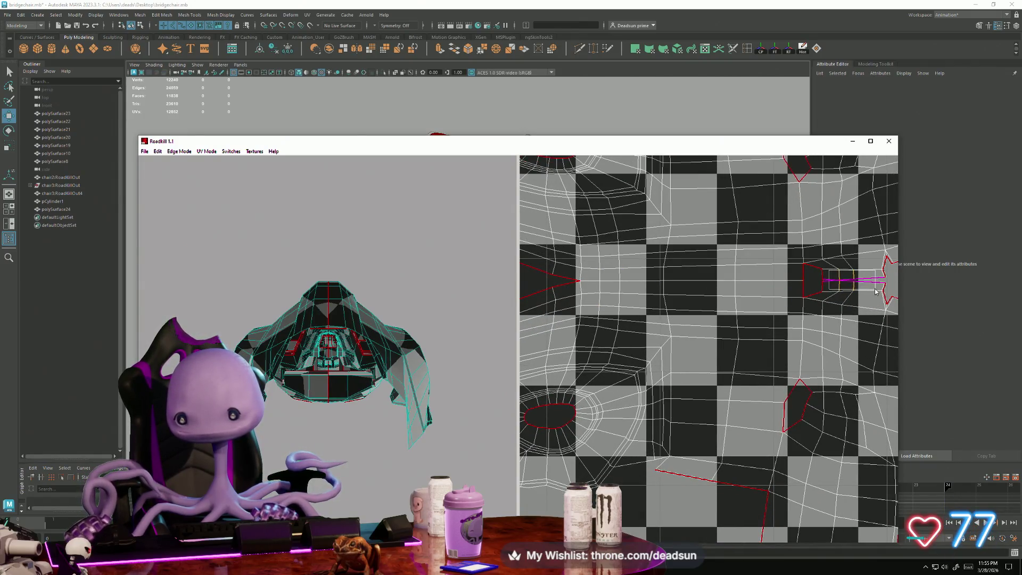
scroll(735, 321, "down", 5)
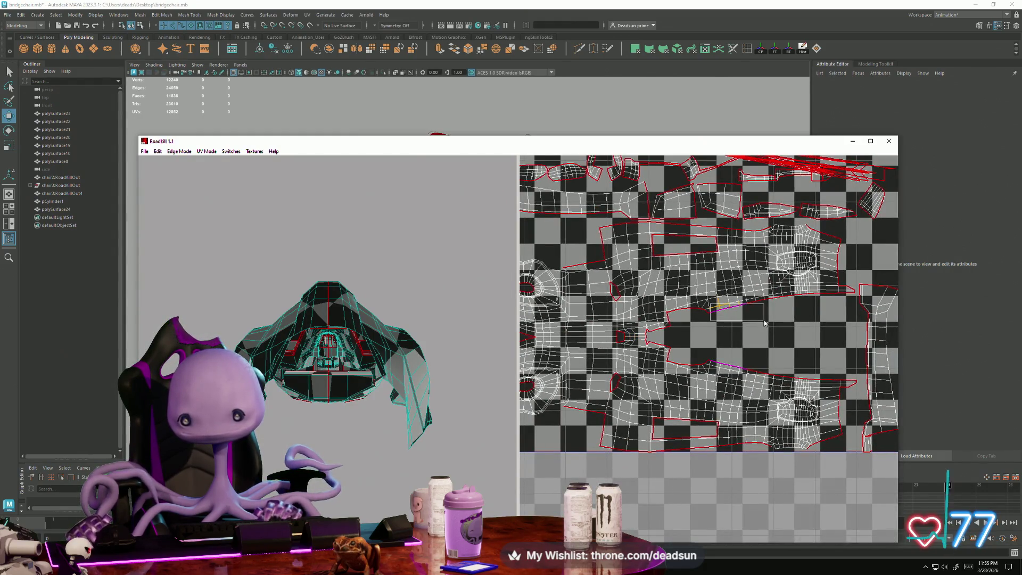
left_click(746, 319)
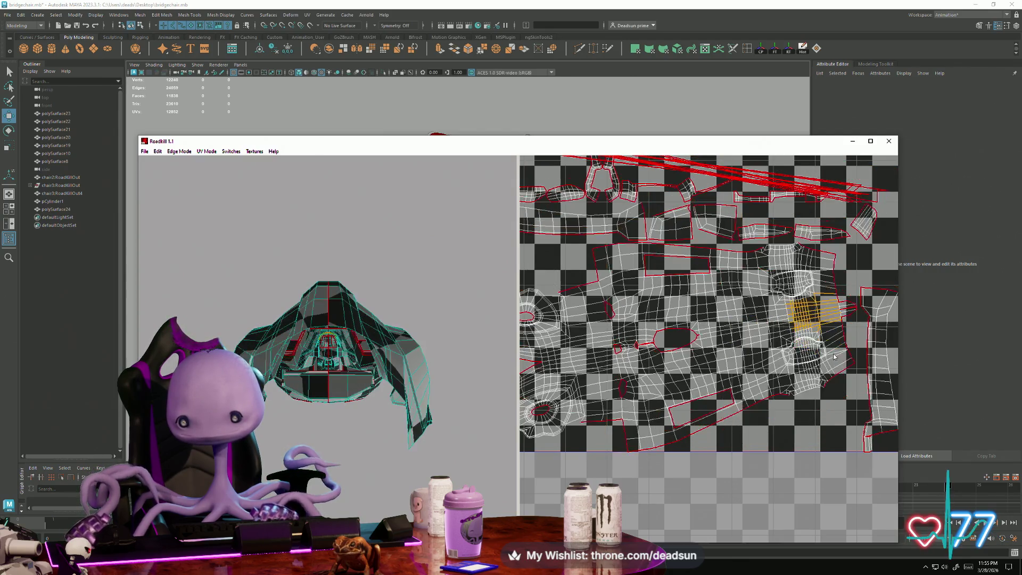
Select a block of edges on the body island and remove another red seam edge.
middle_click_drag(798, 340, 695, 343)
scroll(695, 343, "up", 5)
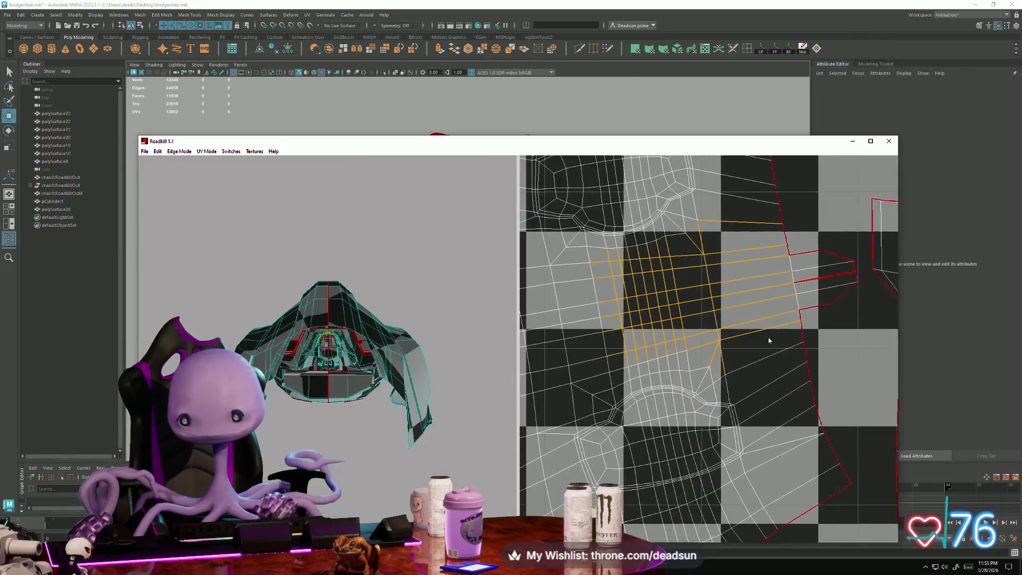
scroll(740, 335, "down", 10)
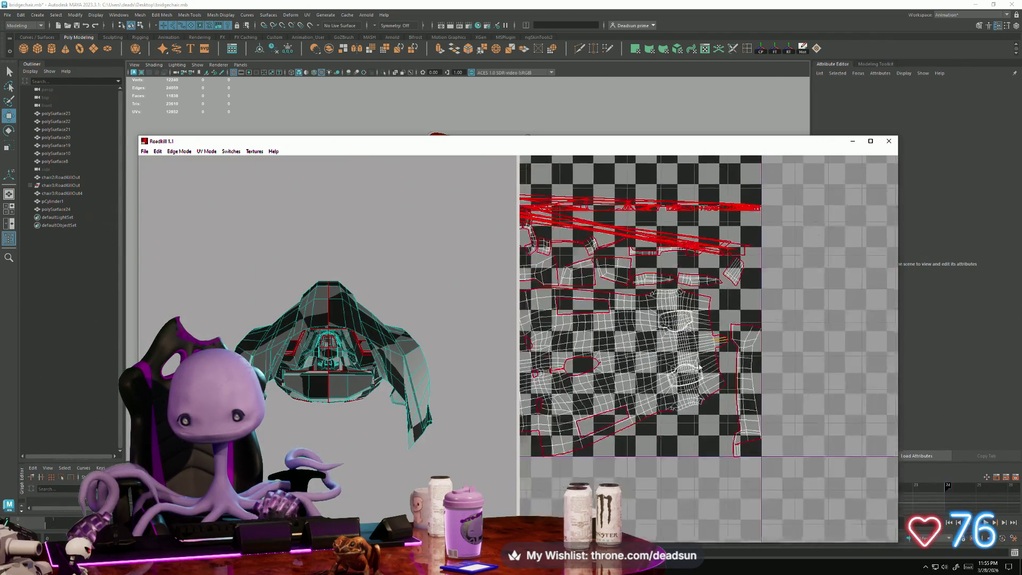
scroll(730, 364, "up", 10)
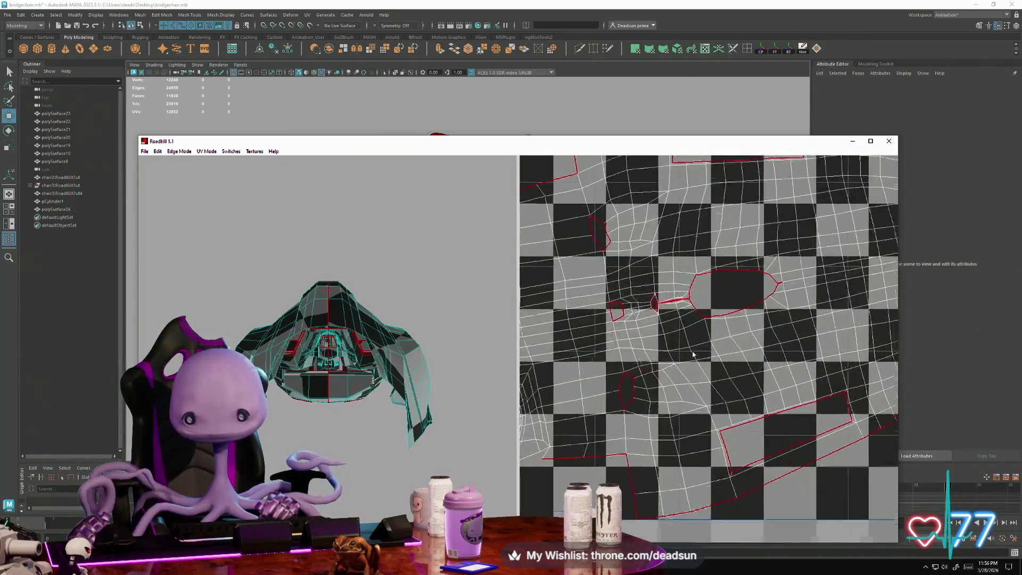
scroll(721, 393, "down", 3)
scroll(640, 263, "up", 3)
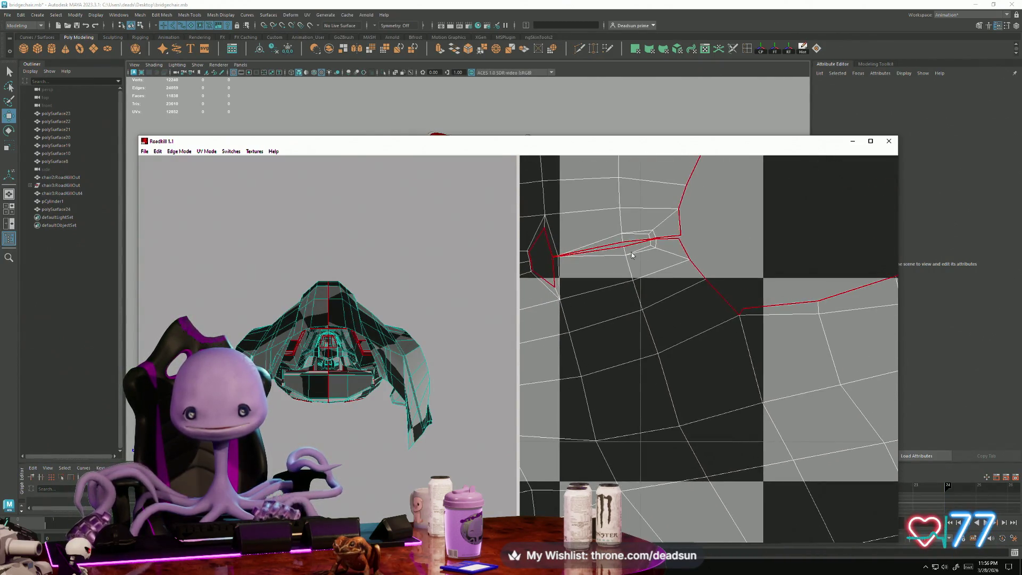
scroll(684, 346, "down", 8)
scroll(676, 356, "up", 6)
scroll(664, 369, "up", 1)
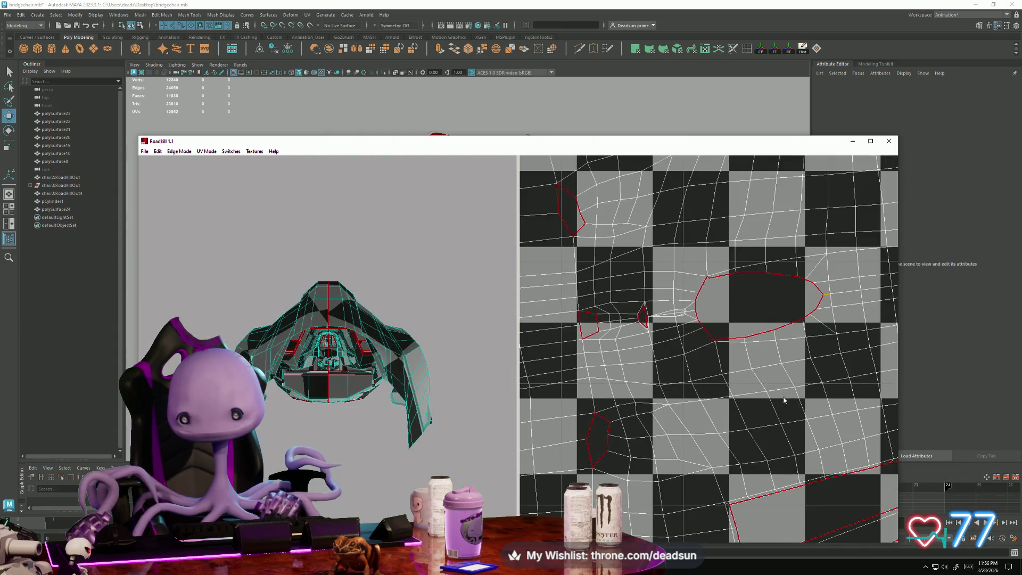
scroll(713, 391, "down", 8)
scroll(707, 396, "up", 6)
scroll(644, 319, "up", 4)
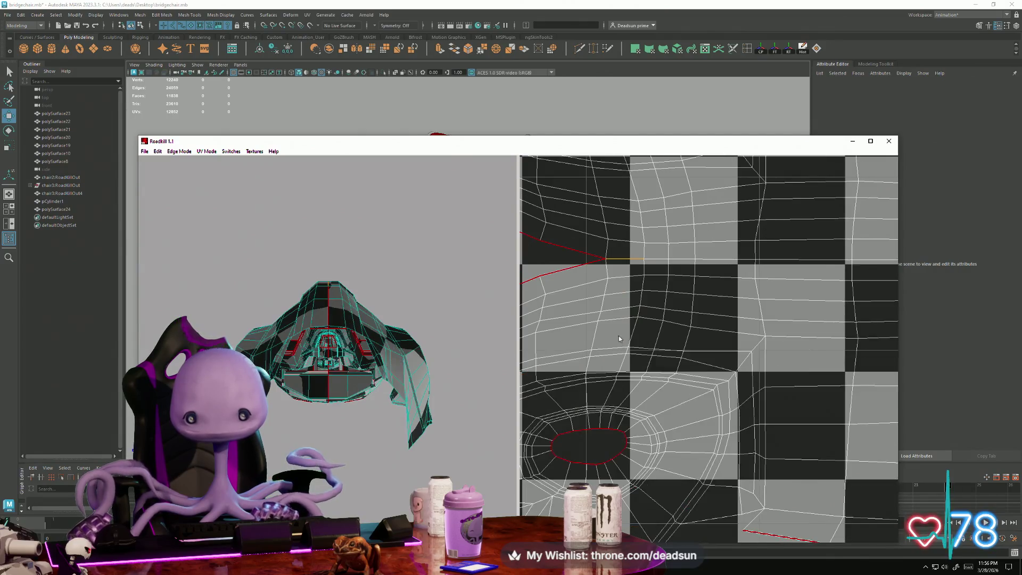
scroll(710, 352, "down", 5)
scroll(584, 345, "up", 3)
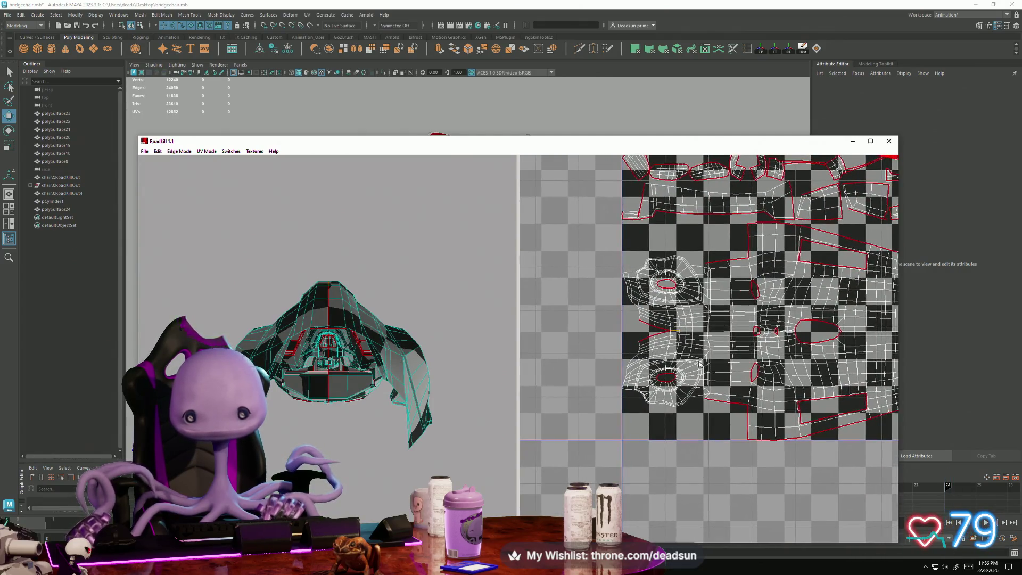
scroll(585, 345, "up", 3)
left_click(593, 301)
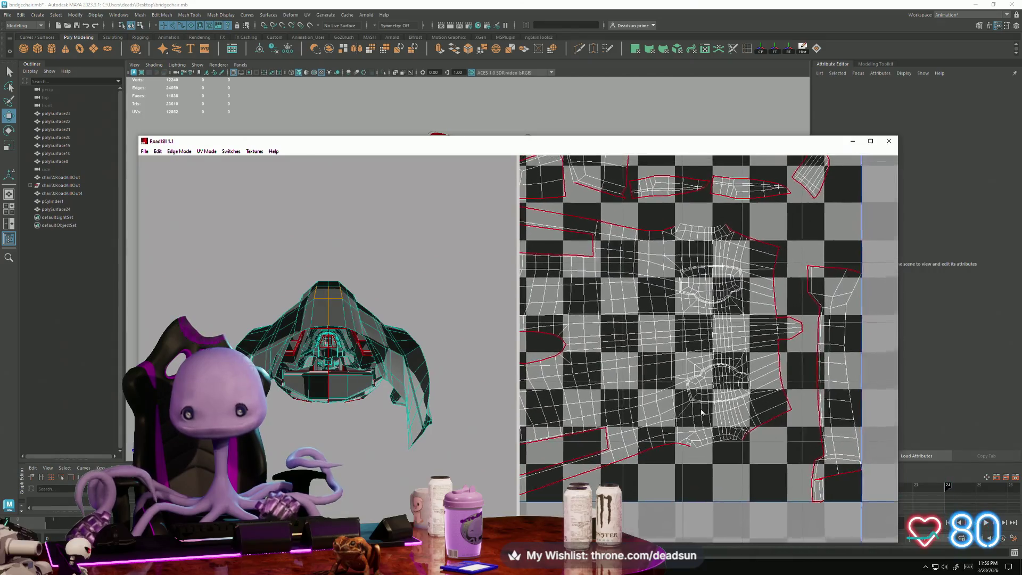
scroll(681, 399, "down", 2)
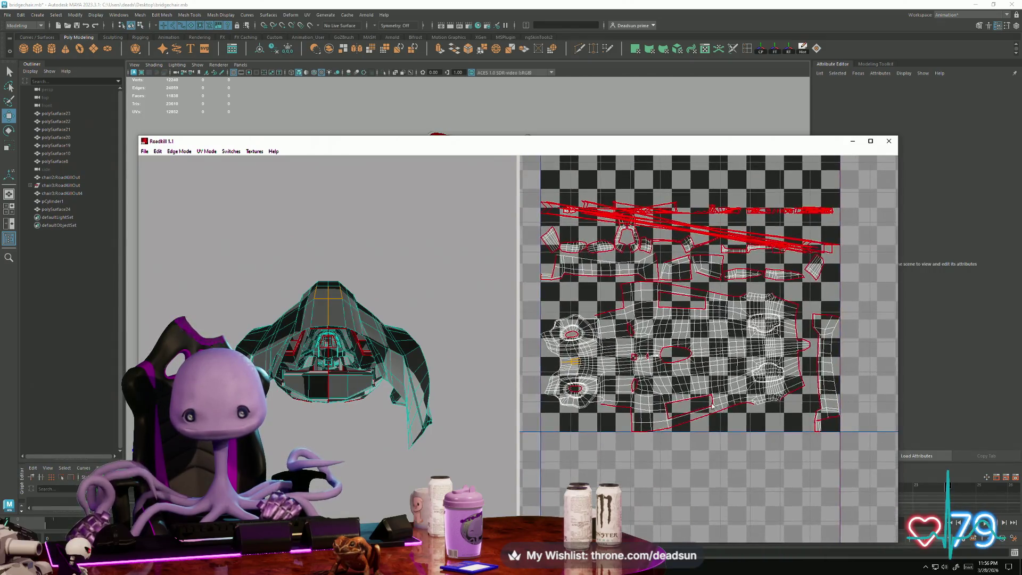
scroll(731, 417, "up", 2)
scroll(730, 417, "down", 2)
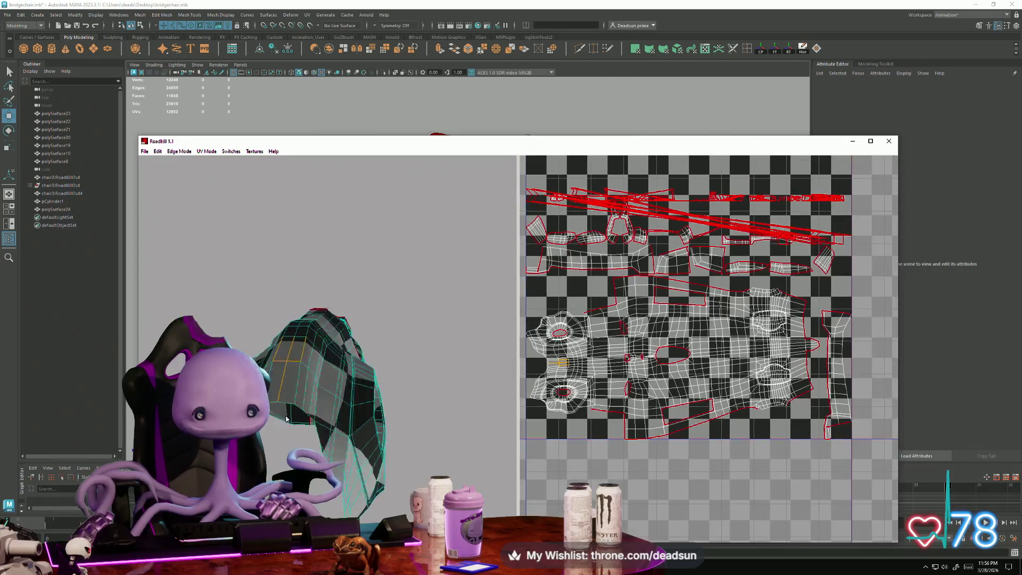
Toggle a seam on the arch's edge and extend the edge selection across the island.
mouse_move(404, 426)
left_mouse_down()
mouse_move(388, 503)
mouse_move(277, 533)
mouse_move(524, 487)
left_mouse_up()
scroll(363, 398, "up", 5)
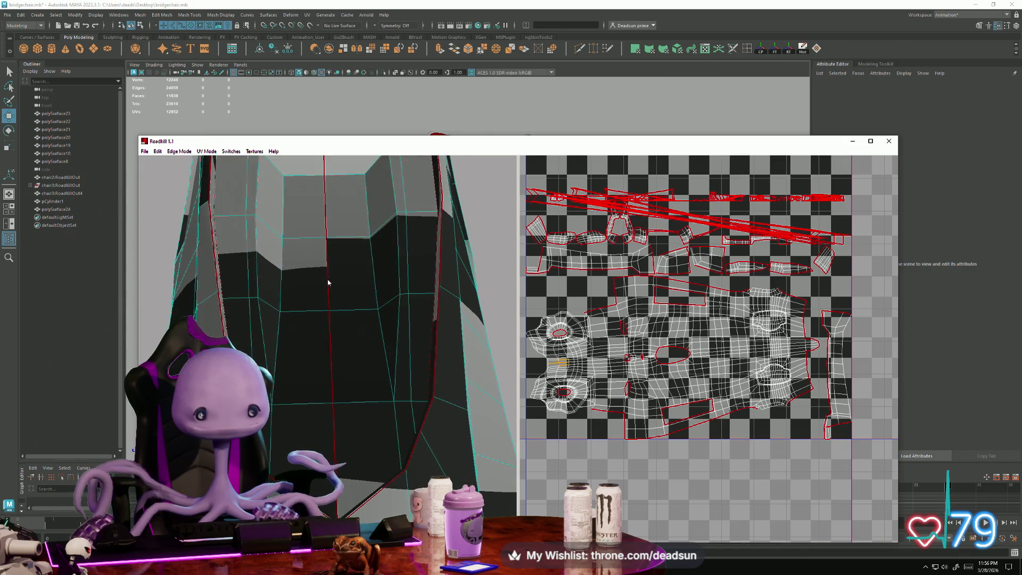
left_click(338, 341)
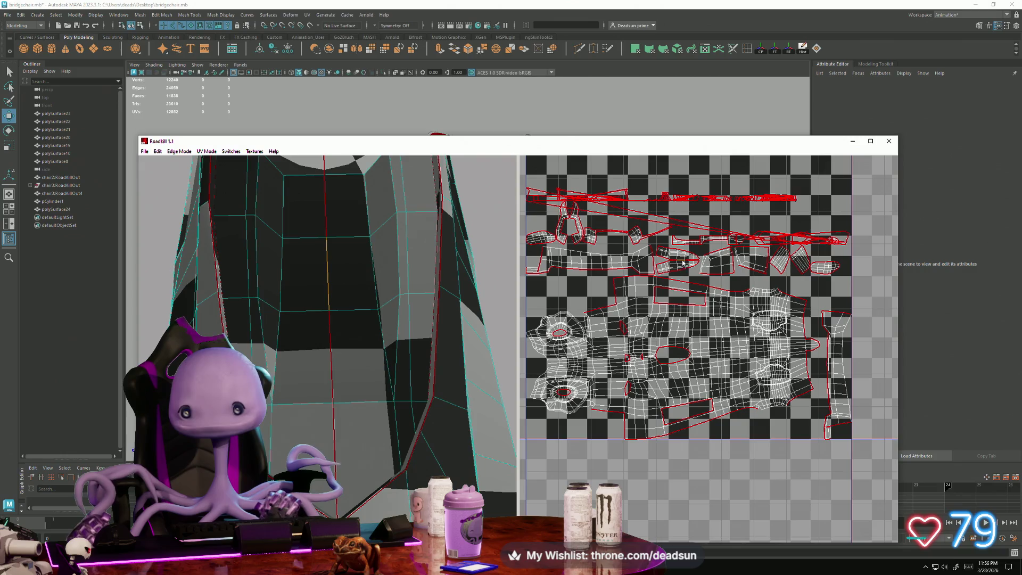
scroll(678, 261, "up", 5)
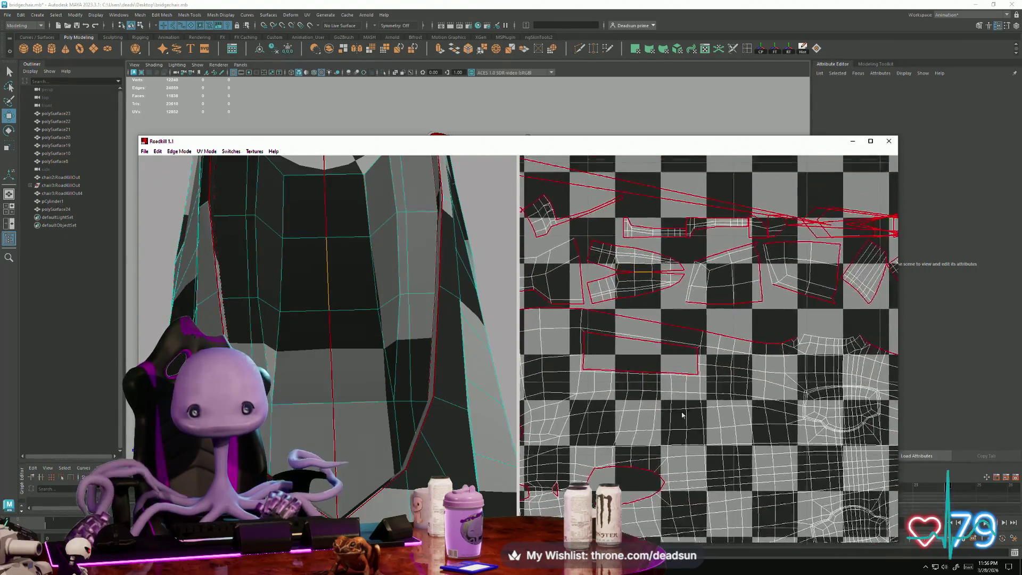
scroll(649, 378, "up", 3)
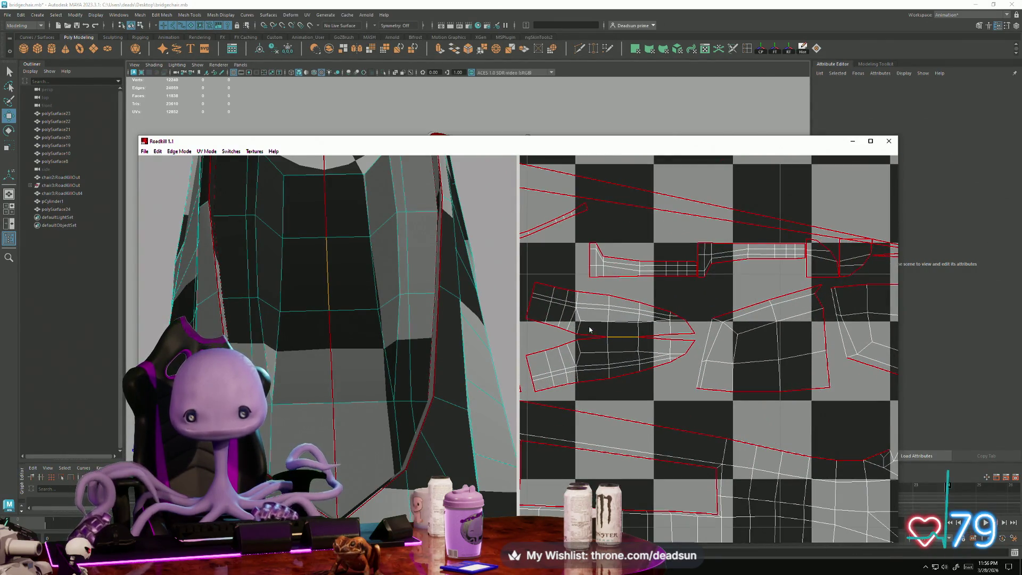
left_click(598, 342)
left_click(538, 328)
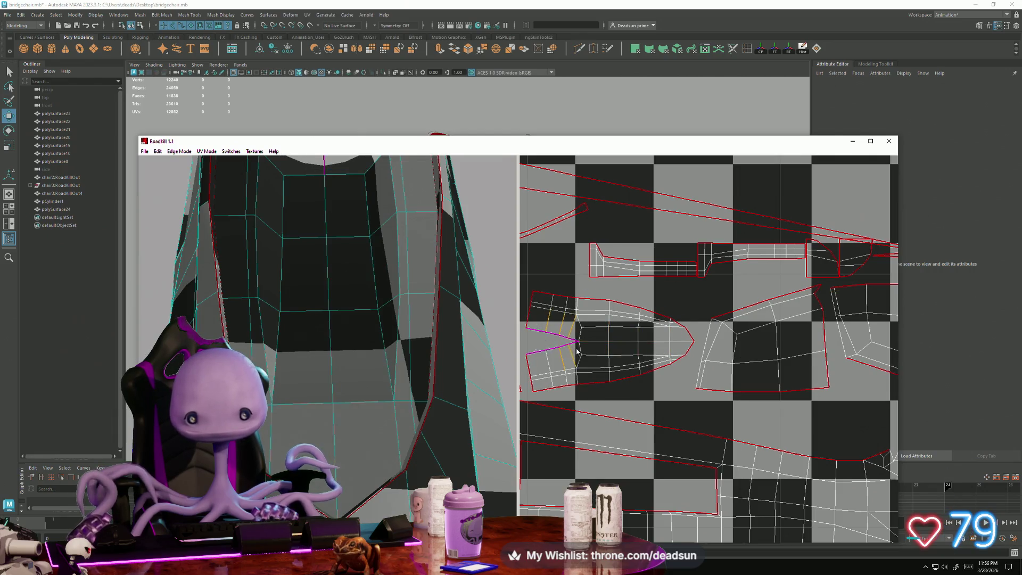
scroll(349, 350, "up", 5)
scroll(356, 351, "down", 8)
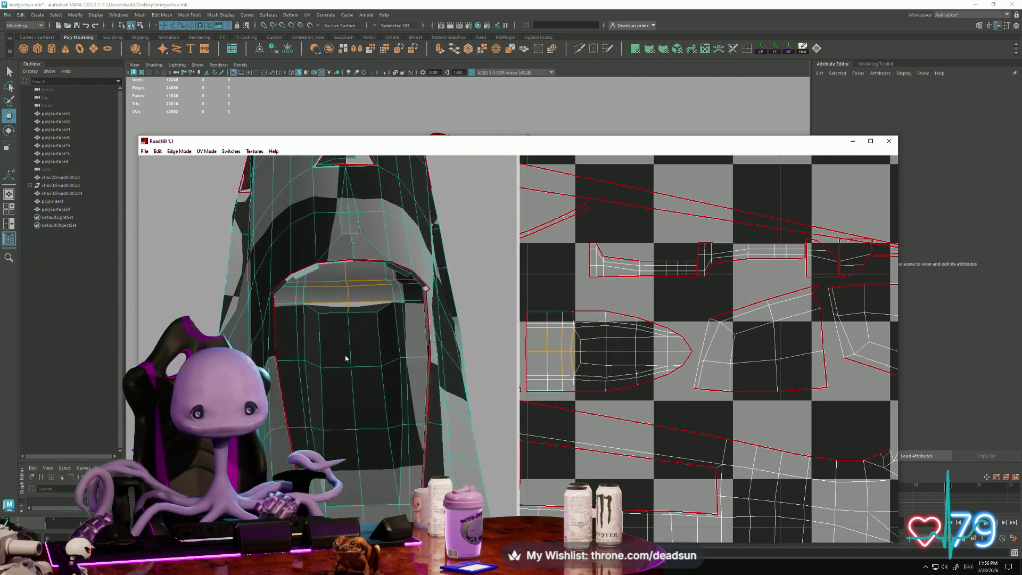
Make the arch's vertical edge a seam from below and recompute the unwrap.
left_click_drag(346, 294, 325, 314, "alt")
scroll(325, 313, "up", 6)
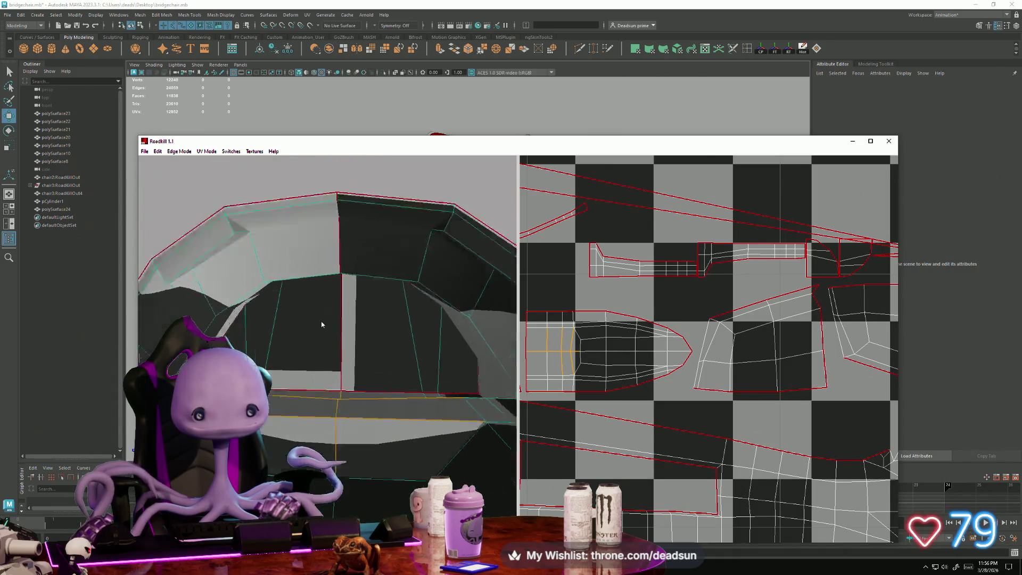
left_click(344, 346)
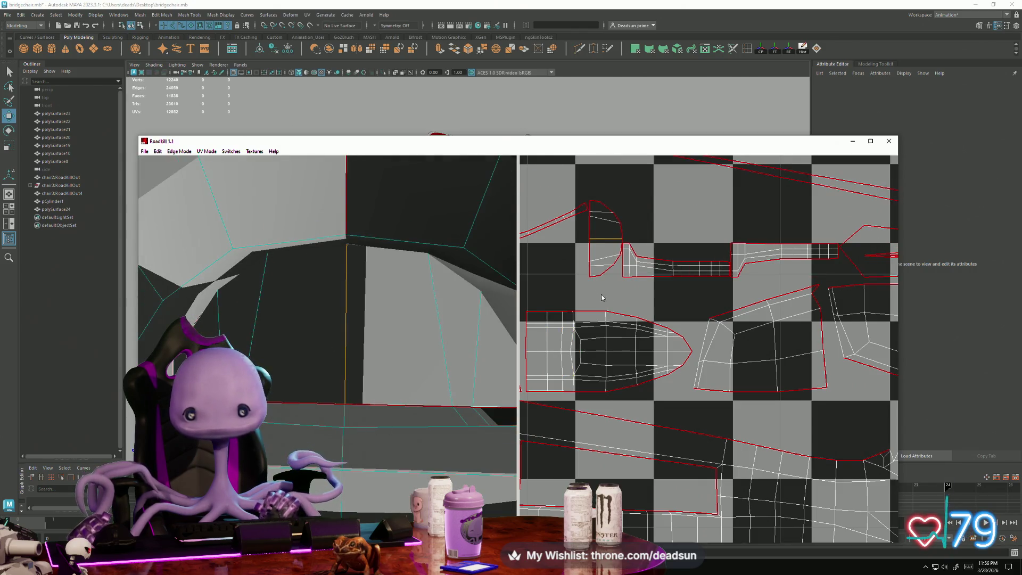
scroll(724, 422, "down", 4)
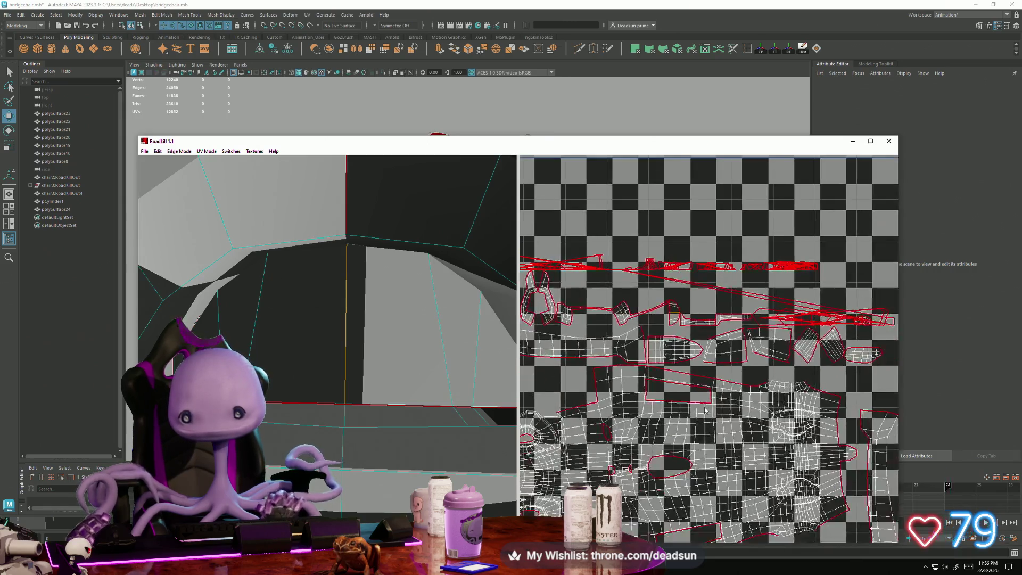
scroll(719, 414, "up", 2)
scroll(720, 414, "up", 1)
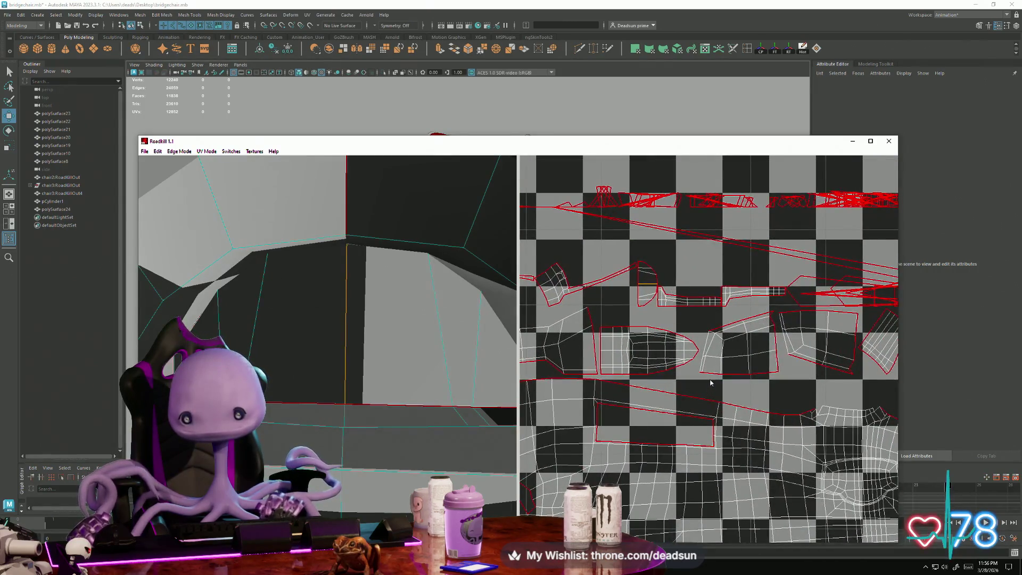
left_click(593, 407)
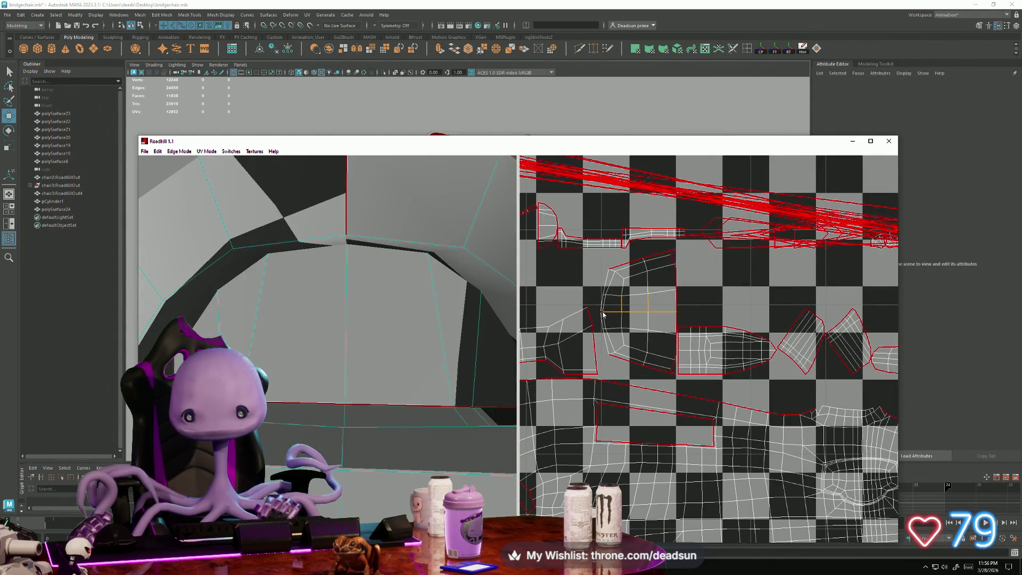
scroll(596, 315, "up", 6)
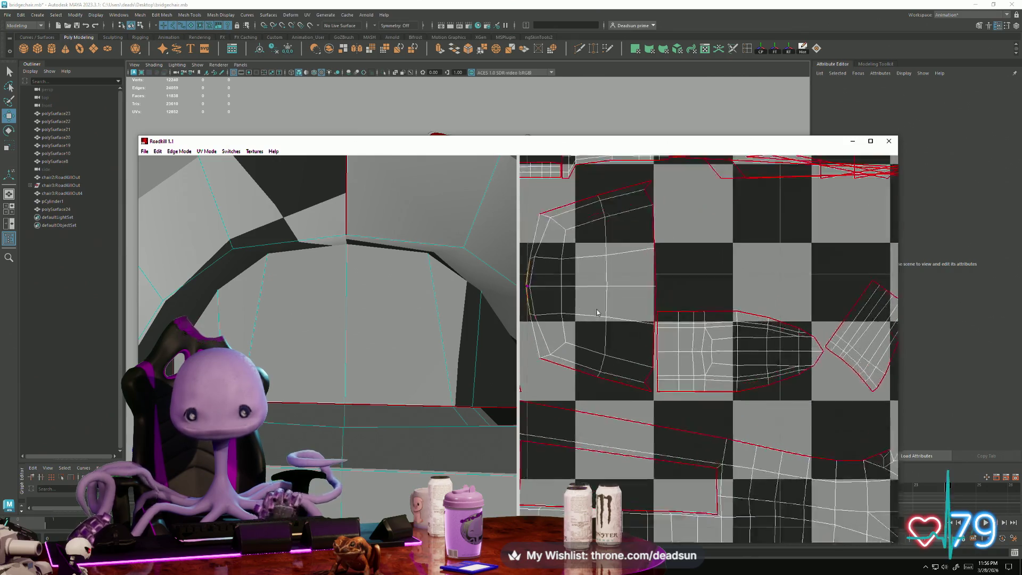
scroll(745, 295, "down", 8)
scroll(717, 385, "up", 3)
scroll(651, 404, "down", 4)
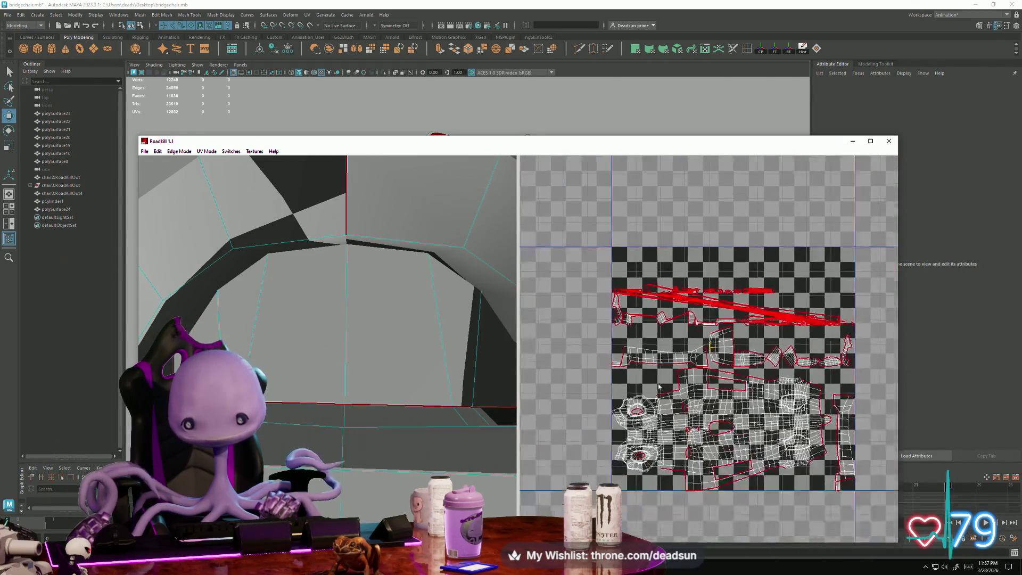
scroll(659, 418, "up", 6)
scroll(736, 318, "up", 5)
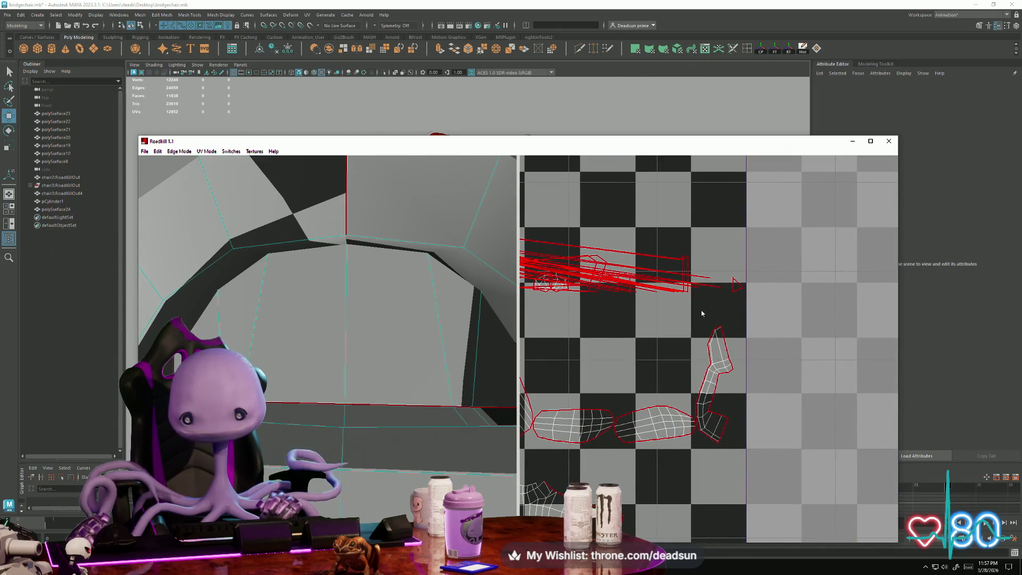
scroll(740, 293, "down", 3)
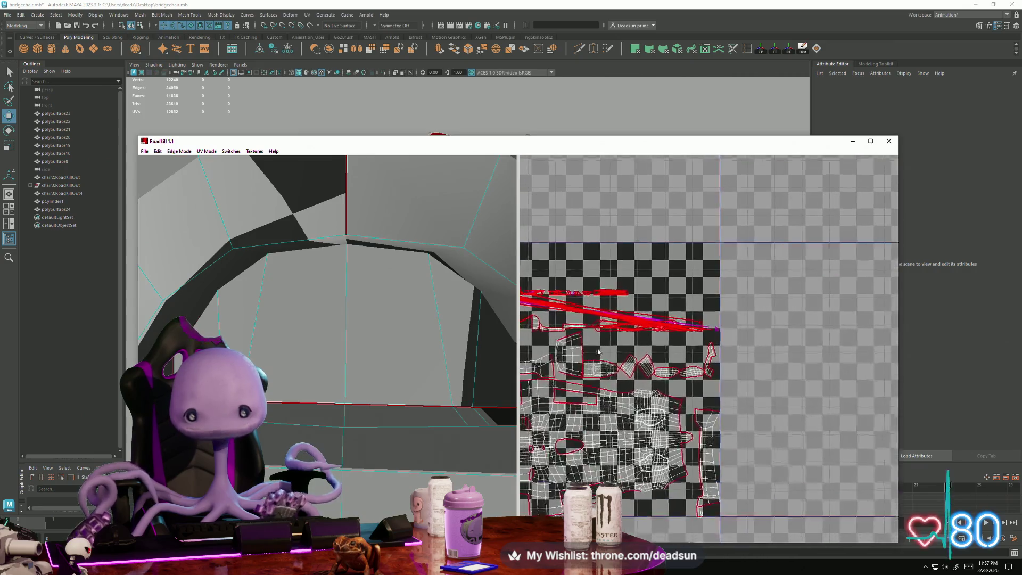
scroll(368, 406, "down", 3)
scroll(356, 345, "up", 2)
scroll(357, 345, "up", 3)
scroll(359, 329, "down", 2)
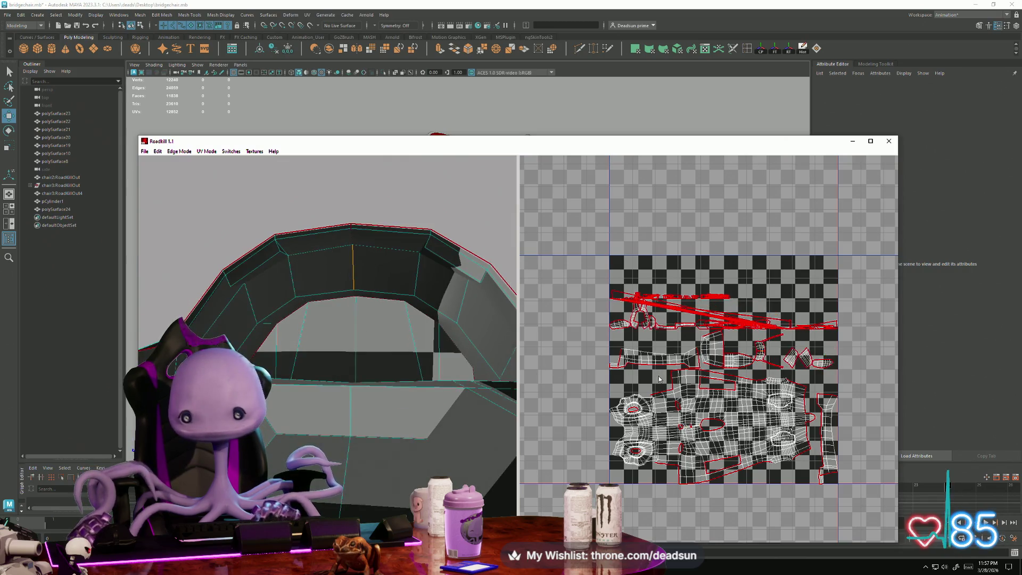
scroll(717, 364, "down", 1)
middle_click_drag(714, 405, 651, 336)
scroll(683, 385, "down", 3)
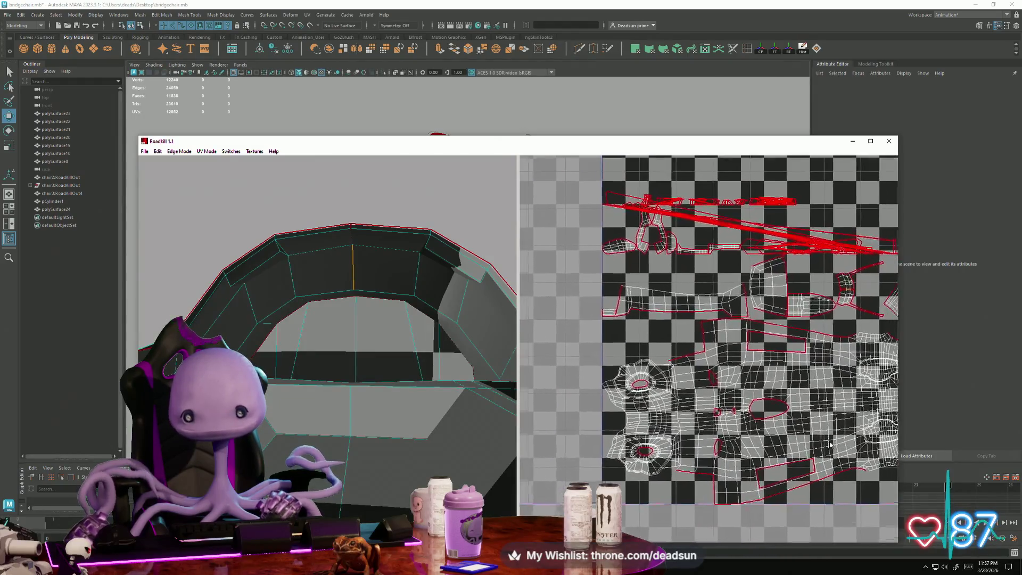
scroll(668, 282, "down", 1)
scroll(669, 283, "down", 1)
mouse_move(330, 341)
left_mouse_down("alt")
mouse_move(303, 362)
mouse_move(315, 373)
mouse_move(277, 405)
mouse_move(102, 416)
left_mouse_up("alt")
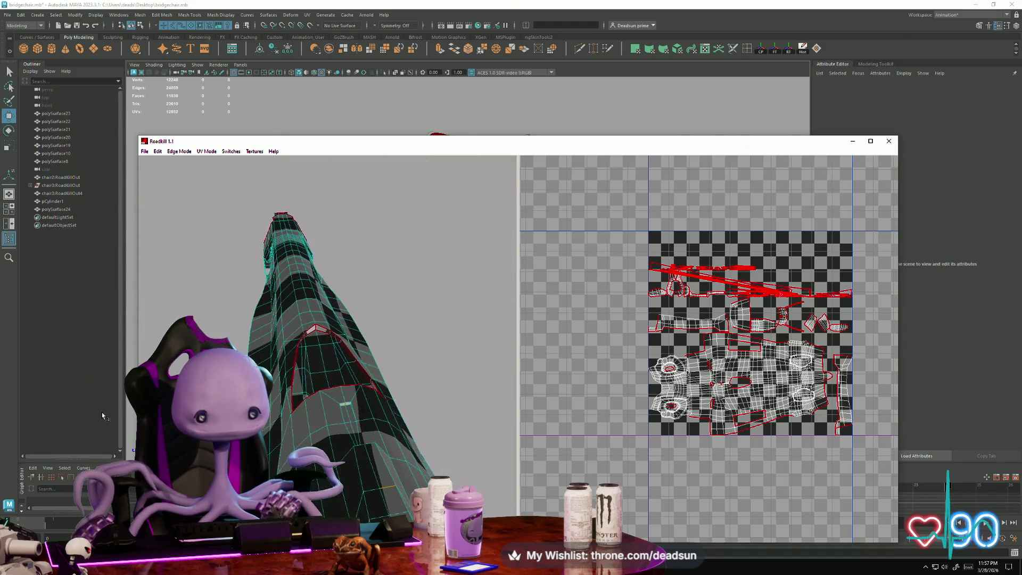
left_click_drag(213, 409, 360, 404, "alt")
mouse_move(360, 404)
right_mouse_down("alt")
mouse_move(370, 426)
mouse_move(361, 371)
right_mouse_up("alt")
mouse_move(361, 371)
left_mouse_down("alt")
mouse_move(301, 404)
mouse_move(446, 430)
mouse_move(378, 431)
mouse_move(364, 448)
mouse_move(348, 440)
left_mouse_up("alt")
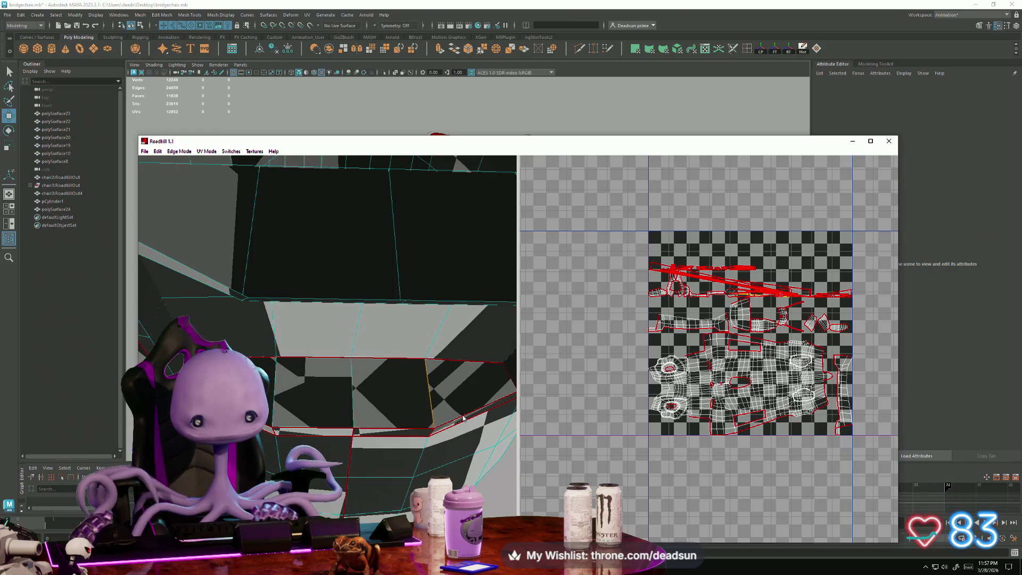
scroll(324, 421, "down", 5)
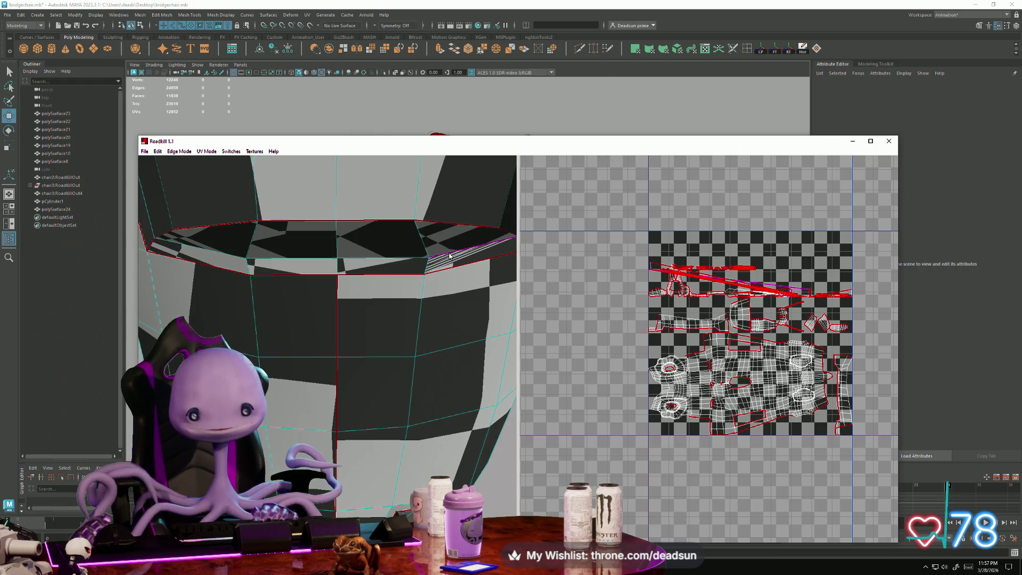
scroll(687, 323, "up", 5)
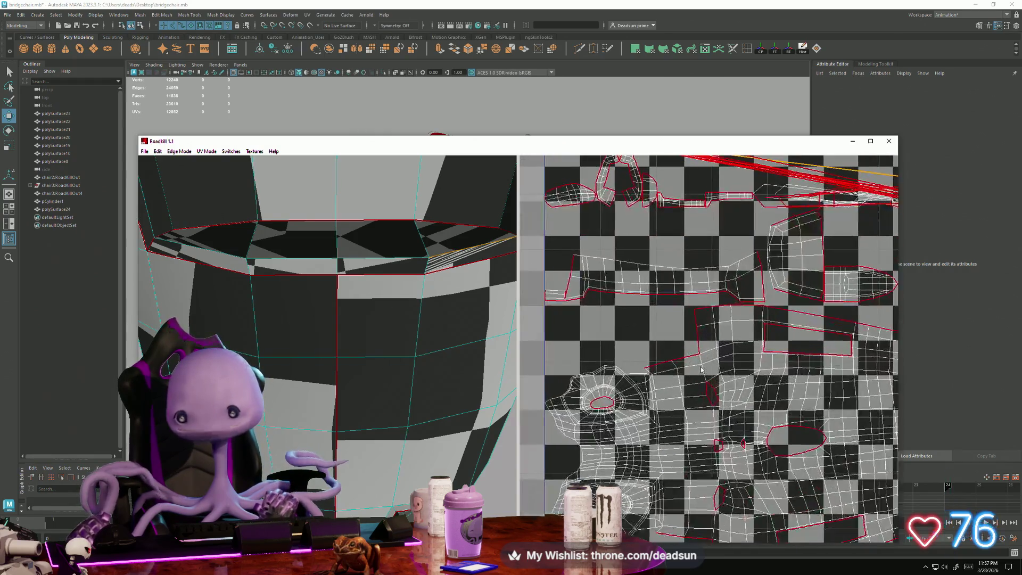
Extend the selected edge loop by one segment and mark it as a seam.
scroll(384, 369, "down", 5)
mouse_move(298, 405)
left_mouse_down("alt")
mouse_move(370, 395)
mouse_move(366, 368)
mouse_move(386, 381)
mouse_move(263, 334)
left_mouse_up("alt")
scroll(399, 388, "up", 4)
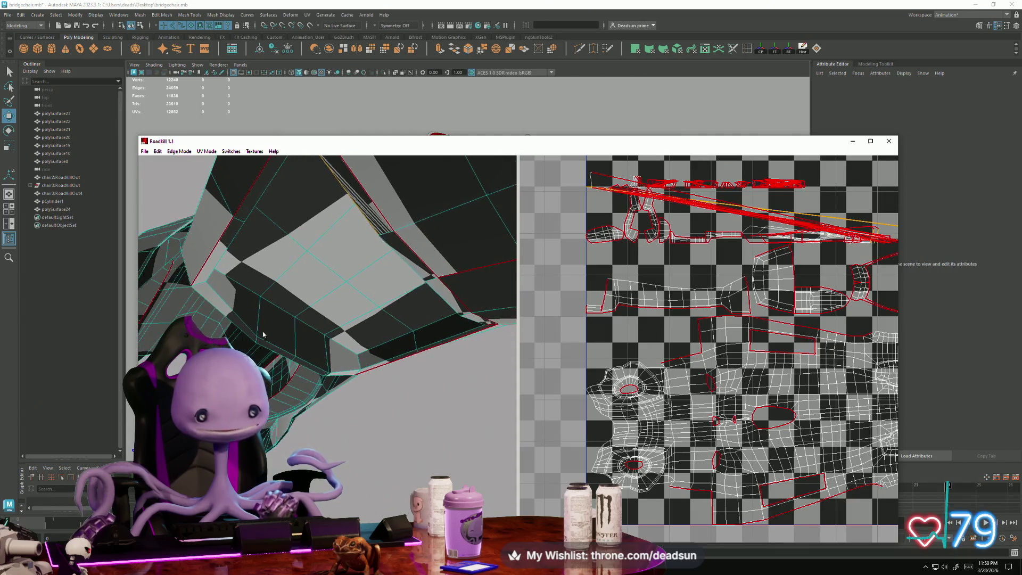
left_click(273, 304)
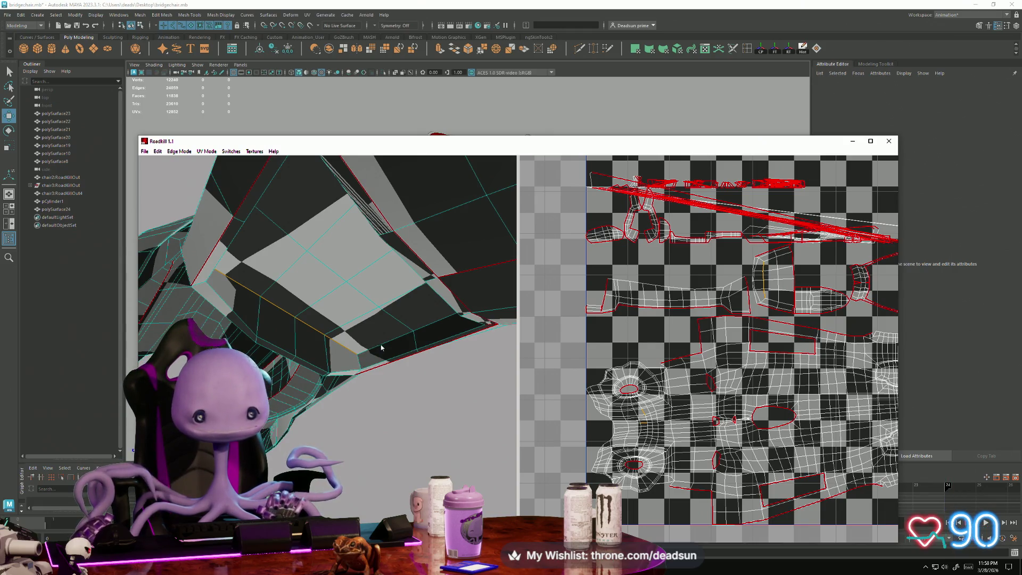
mouse_move(428, 404)
left_mouse_down("alt")
mouse_move(399, 382)
mouse_move(325, 382)
mouse_move(337, 383)
mouse_move(301, 307)
left_mouse_up("alt")
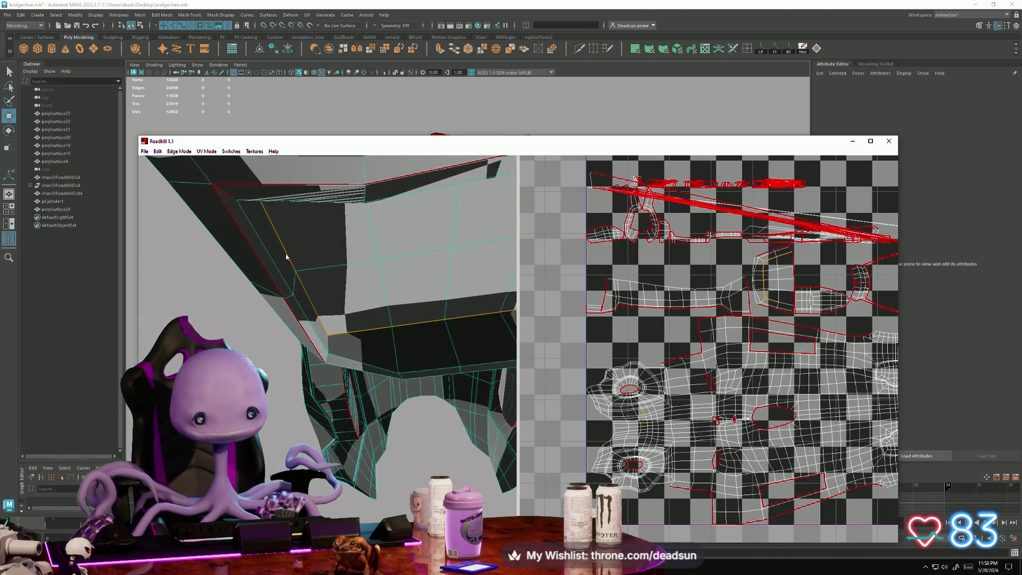
mouse_move(326, 393)
left_mouse_down("alt")
mouse_move(282, 388)
mouse_move(416, 388)
left_mouse_up("alt")
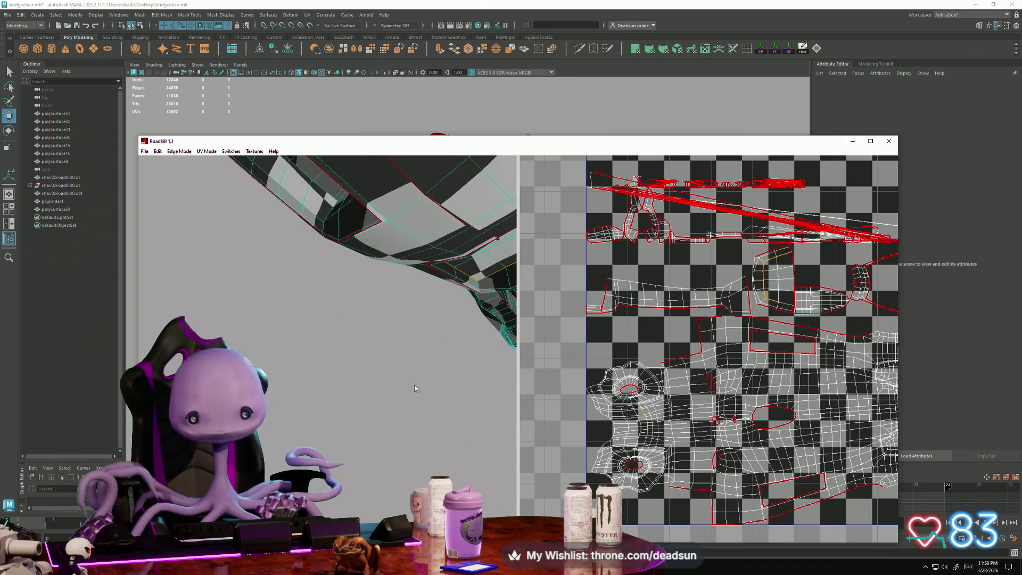
left_click(790, 308)
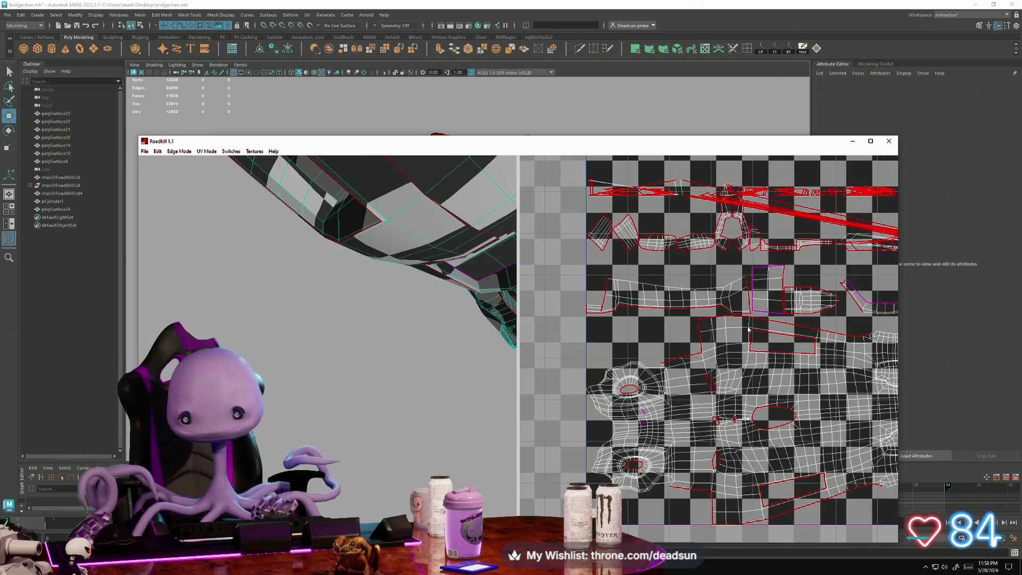
Bring the enlarged UV charts into view and frame the selected faces in 3D.
scroll(780, 319, "up", 3)
middle_click_drag(780, 319, 626, 334, "alt")
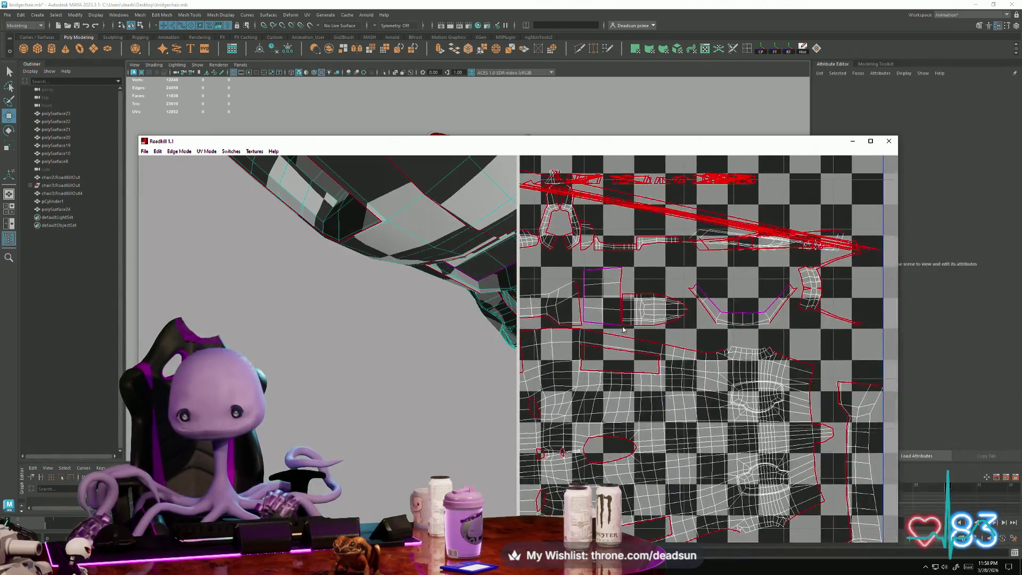
mouse_move(500, 339)
left_mouse_down("alt")
mouse_move(354, 334)
mouse_move(334, 356)
mouse_move(321, 343)
mouse_move(344, 336)
mouse_move(379, 402)
mouse_move(383, 376)
mouse_move(369, 347)
mouse_move(342, 374)
mouse_move(326, 360)
mouse_move(351, 448)
mouse_move(322, 479)
left_mouse_up("alt")
key("f")
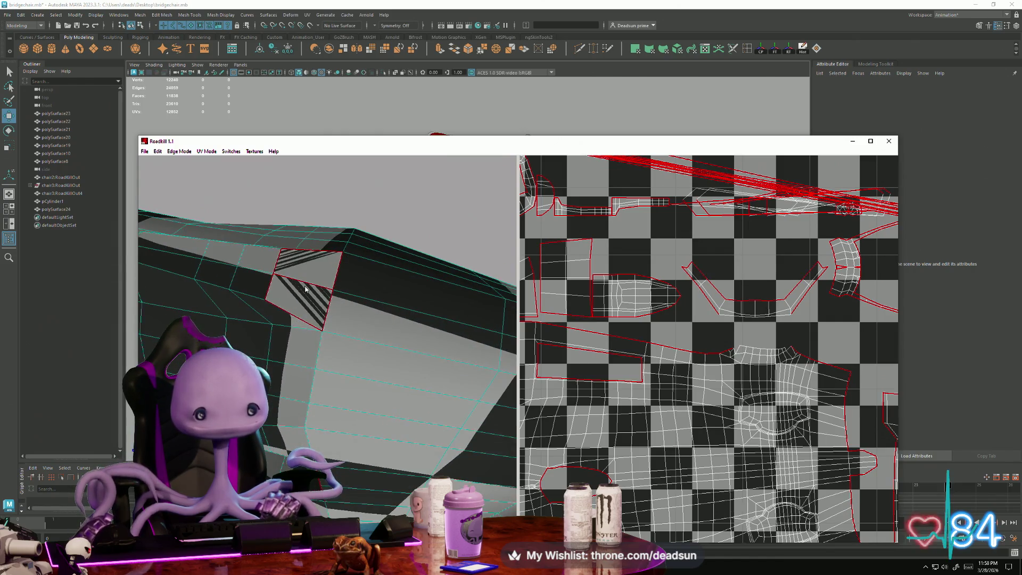
mouse_move(311, 286)
left_mouse_down("alt")
mouse_move(271, 387)
mouse_move(333, 414)
mouse_move(340, 432)
left_mouse_up("alt")
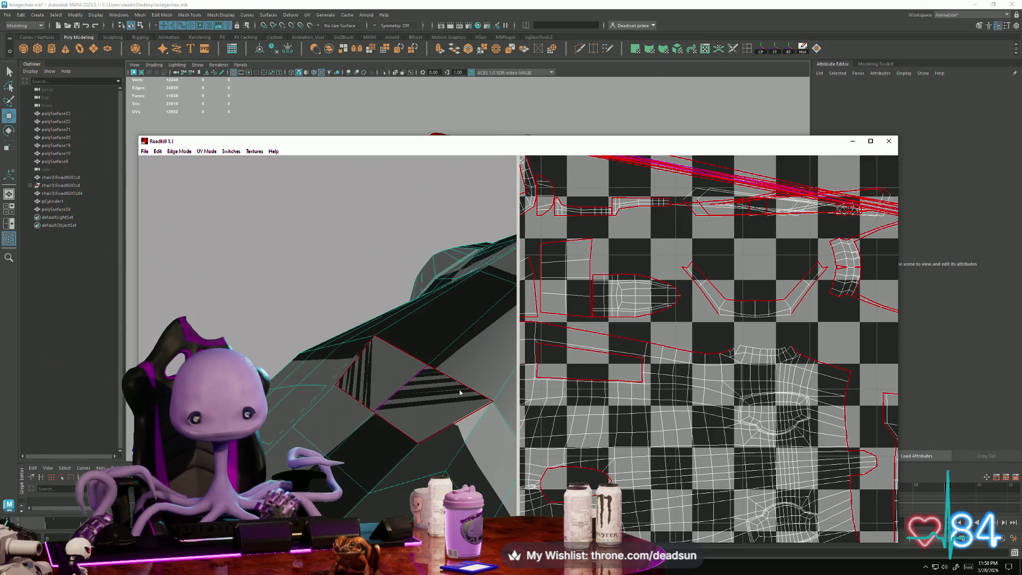
scroll(638, 427, "up", 5)
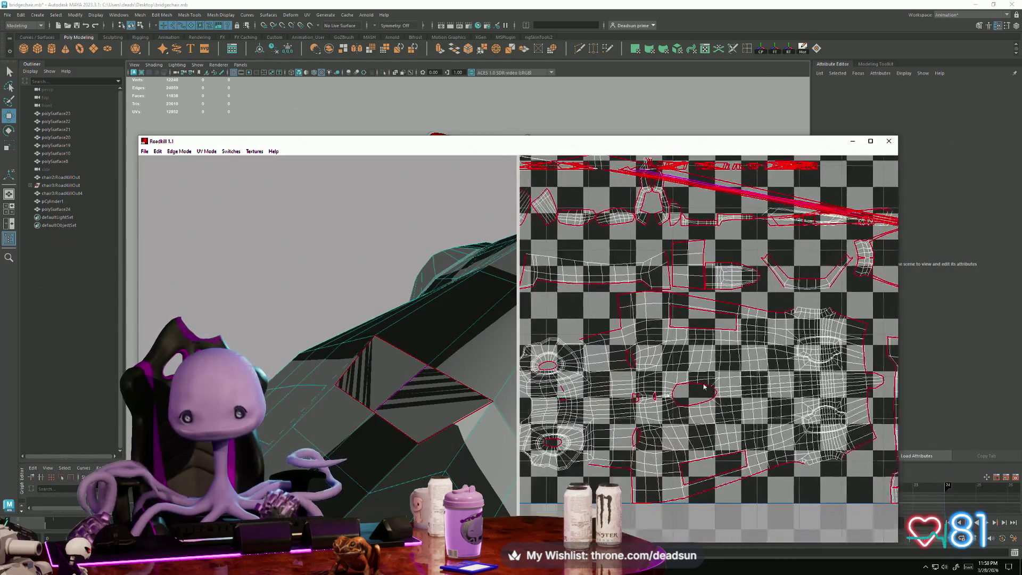
scroll(672, 383, "up", 5)
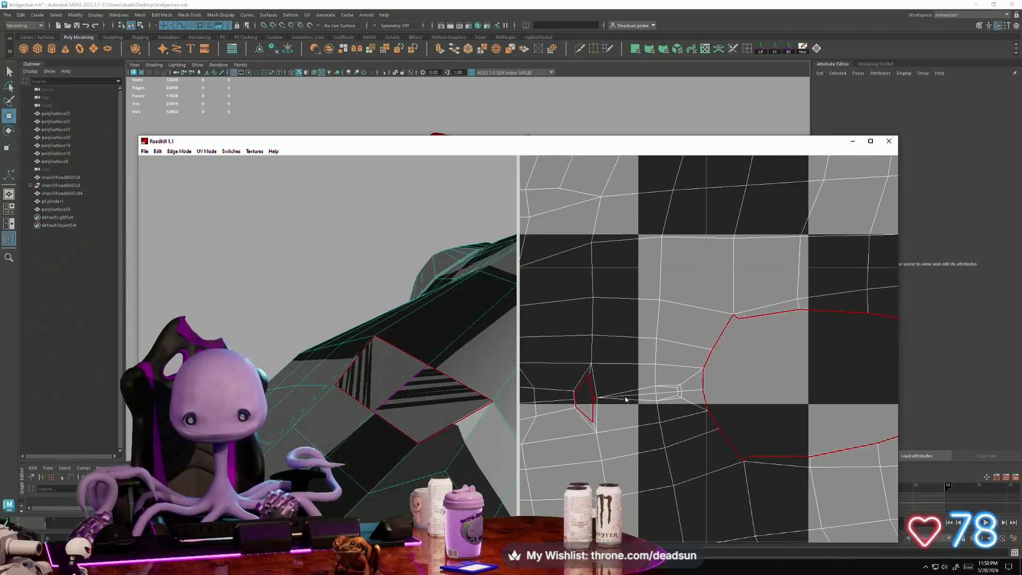
scroll(471, 418, "down", 3)
mouse_move(532, 410)
middle_mouse_down()
mouse_move(630, 401)
mouse_move(595, 385)
middle_mouse_up()
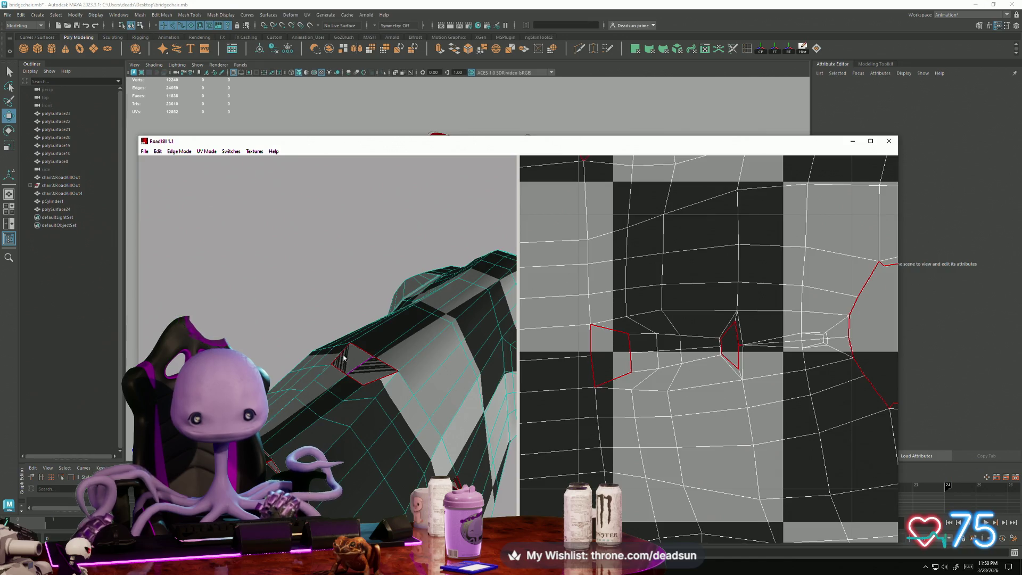
scroll(722, 376, "down", 3)
scroll(735, 383, "up", 8)
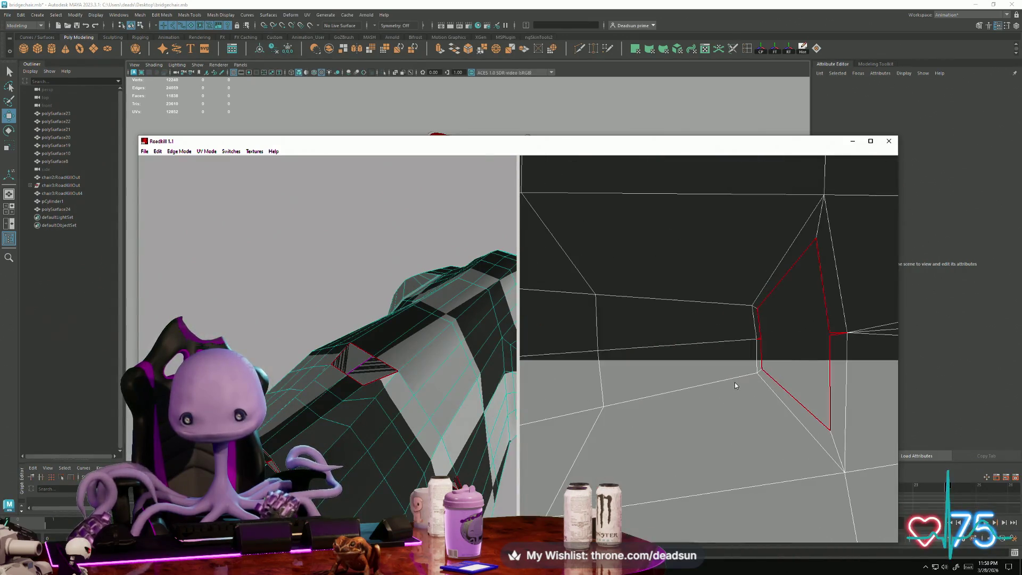
scroll(844, 365, "down", 10)
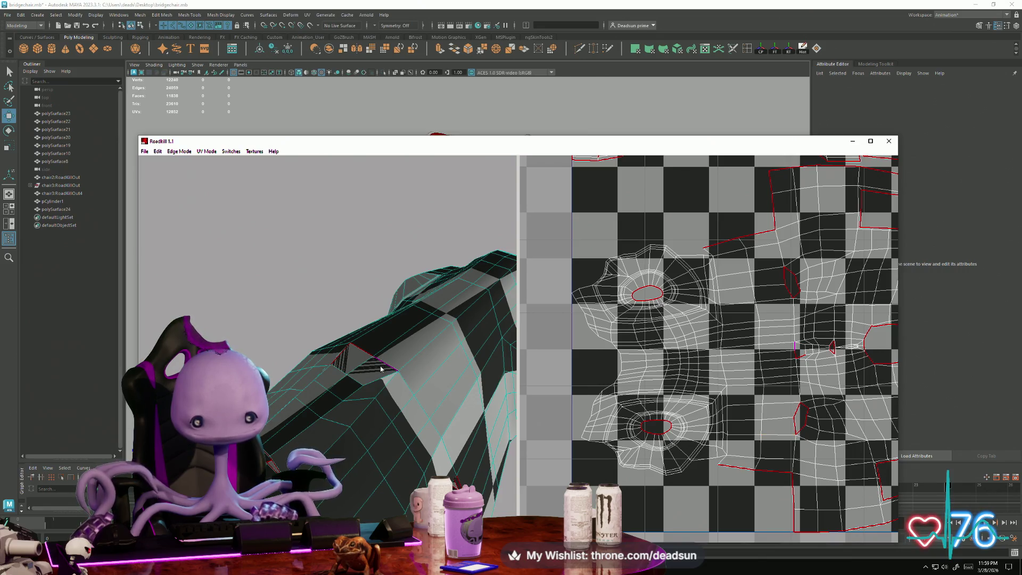
mouse_move(344, 441)
left_mouse_down("alt")
mouse_move(356, 391)
mouse_move(402, 400)
left_mouse_up("alt")
scroll(352, 381, "up", 5)
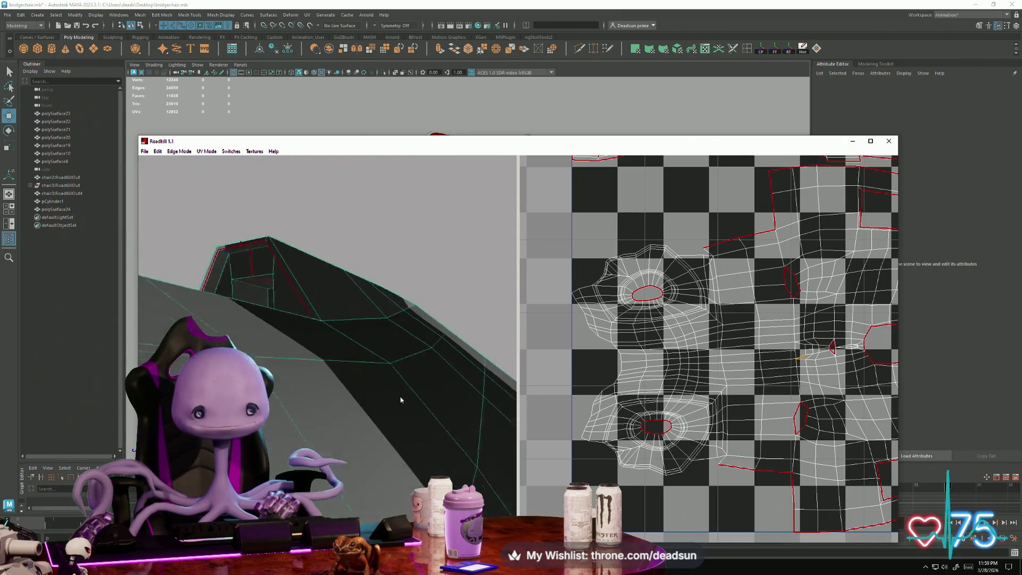
scroll(402, 400, "down", 5)
scroll(600, 377, "up", 5)
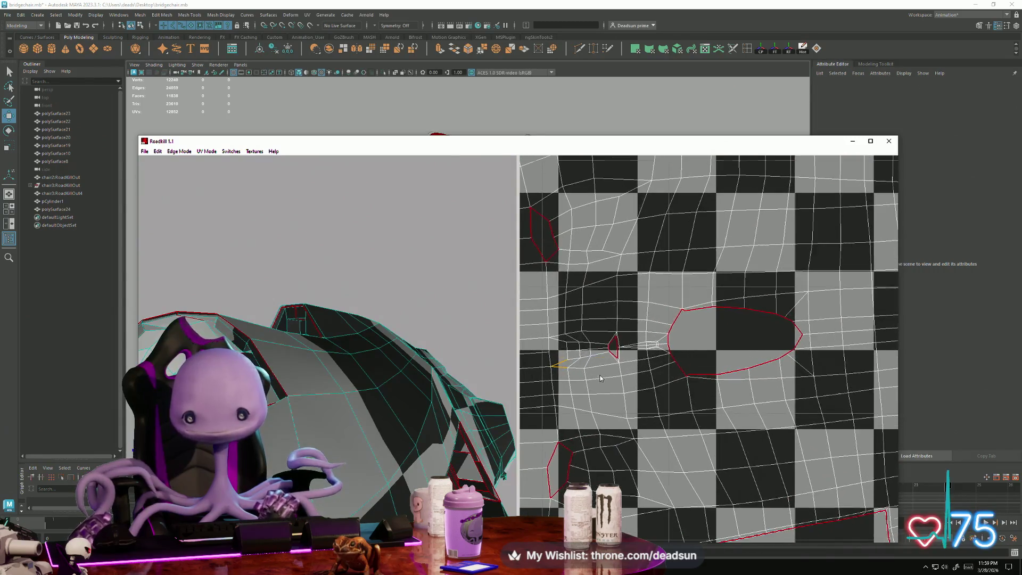
scroll(600, 378, "up", 5)
middle_click_drag(441, 399, 529, 418)
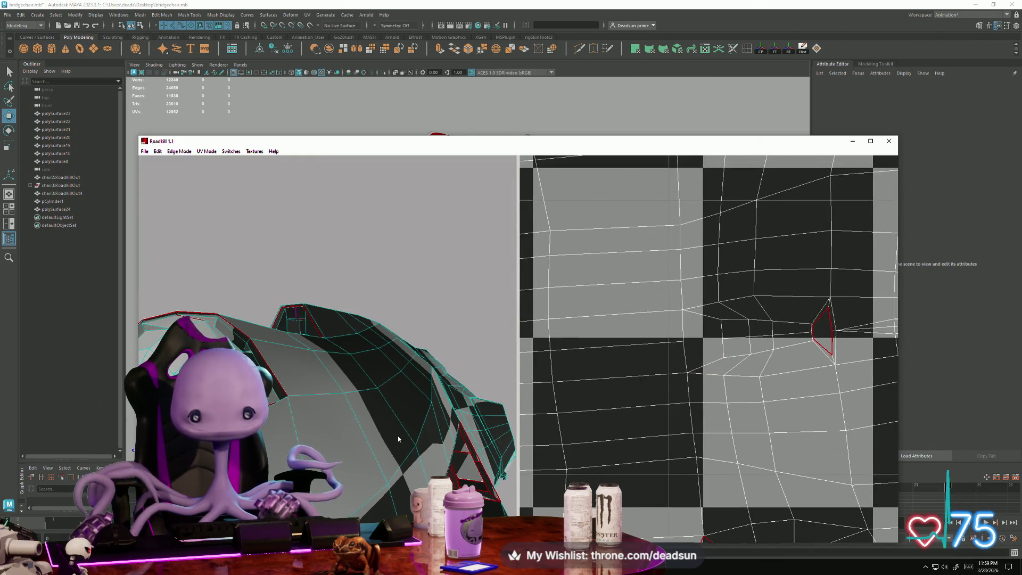
scroll(807, 404, "down", 5)
mouse_move(479, 404)
middle_mouse_down()
mouse_move(314, 396)
mouse_move(340, 421)
middle_mouse_up()
scroll(346, 431, "up", 5)
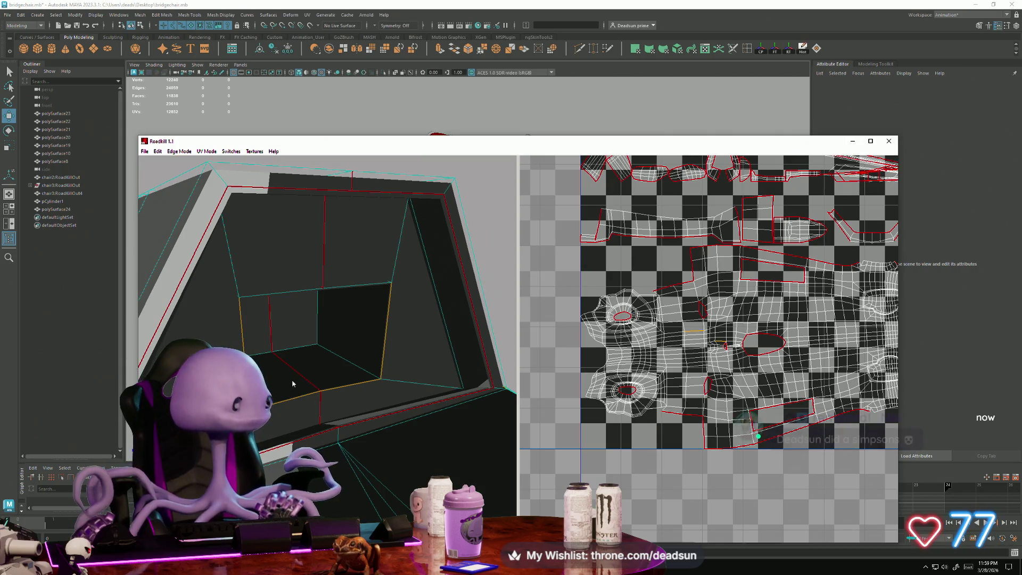
left_click_drag(333, 373, 334, 358, "alt")
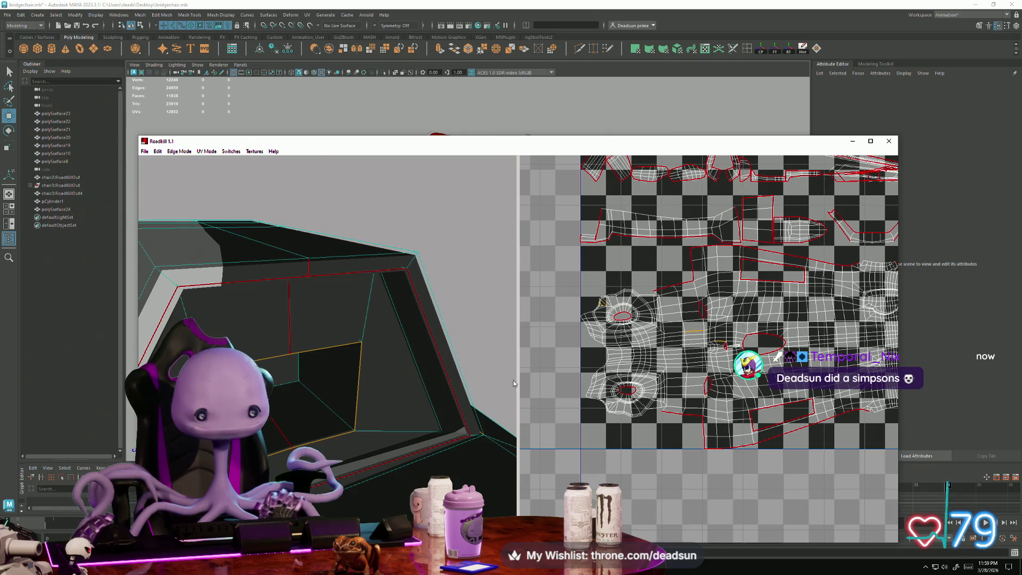
Marquee-select the pinched magenta edges in the UV editor to release them.
scroll(676, 351, "up", 5)
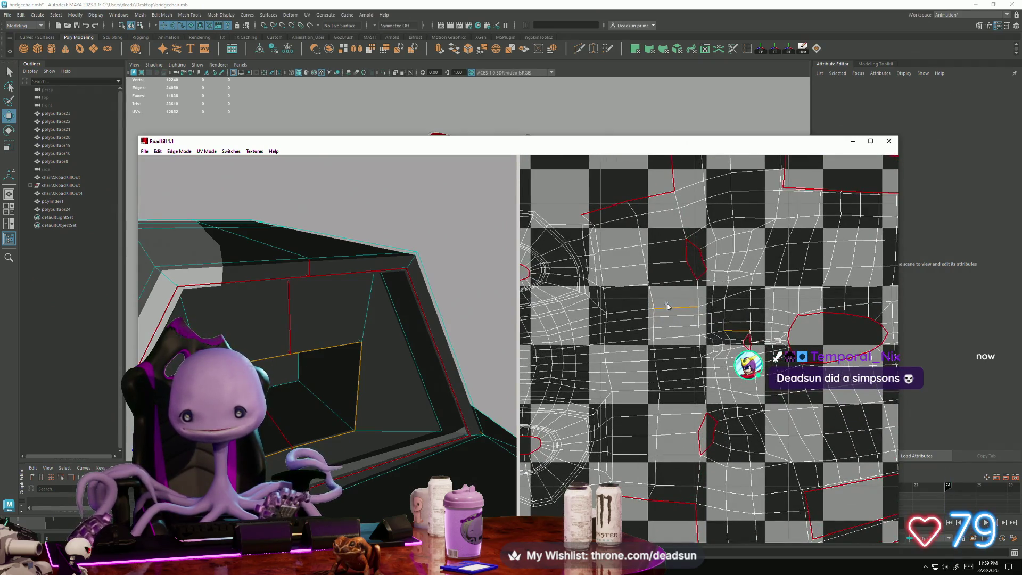
scroll(735, 351, "down", 4)
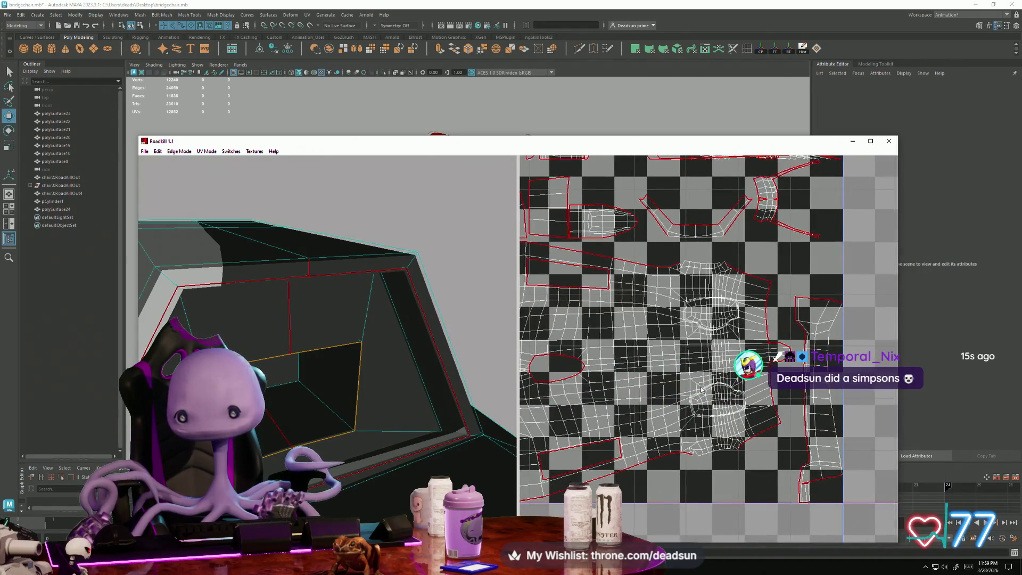
scroll(697, 394, "down", 3)
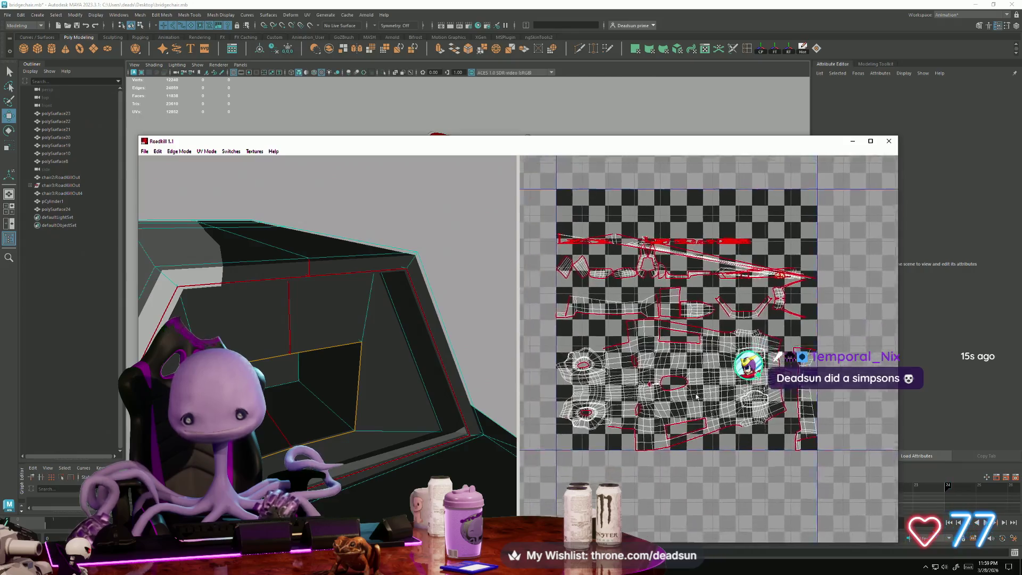
scroll(696, 398, "up", 5)
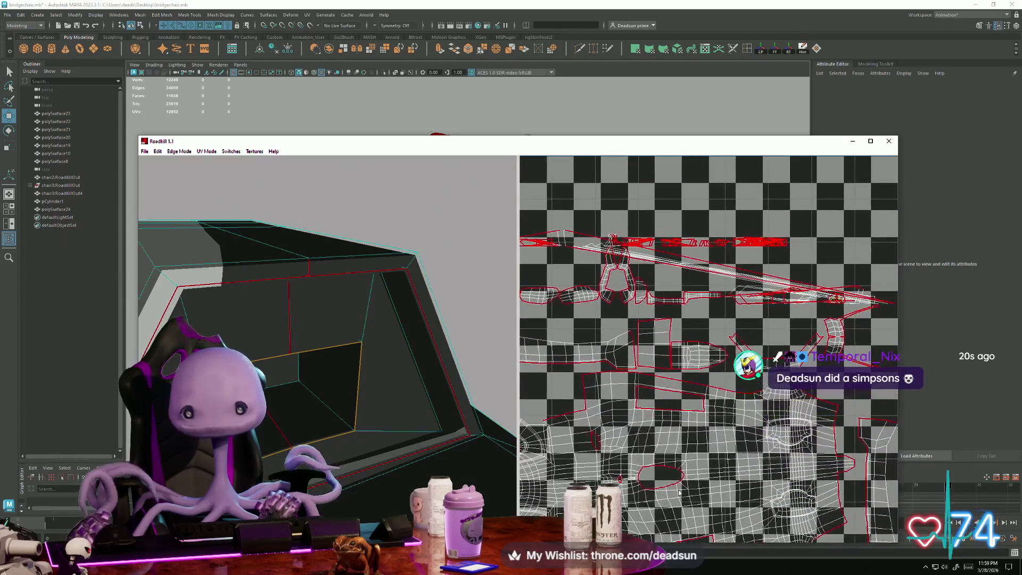
scroll(687, 360, "up", 3)
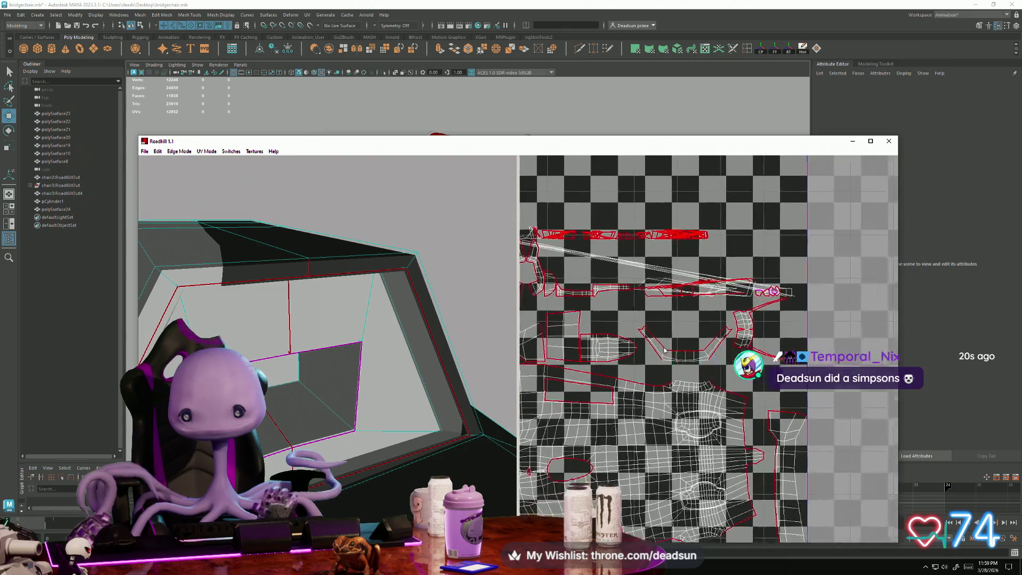
scroll(701, 318, "up", 3)
left_click_drag(746, 259, 745, 262)
scroll(697, 325, "down", 5)
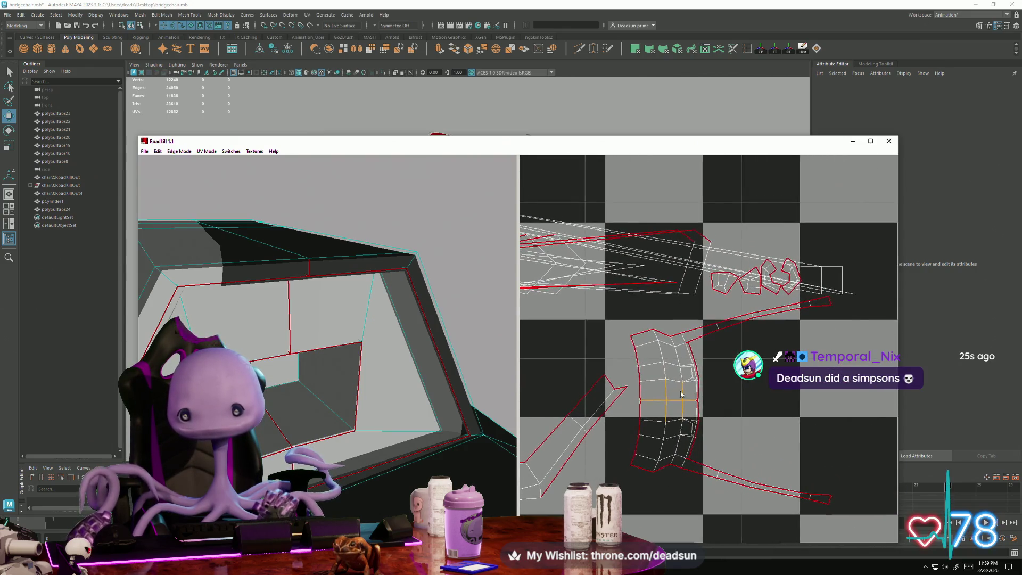
scroll(719, 365, "up", 5)
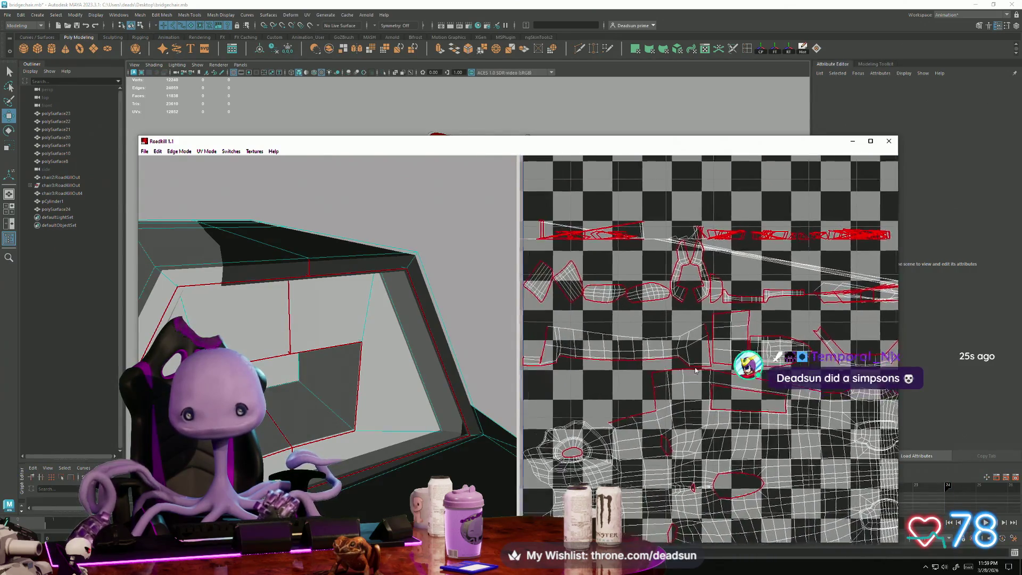
Pan the UV view and orbit the 3D model to check the unfolded panel.
middle_click_drag(674, 358, 719, 239)
mouse_move(407, 449)
left_mouse_down()
mouse_move(373, 449)
mouse_move(279, 405)
left_mouse_up()
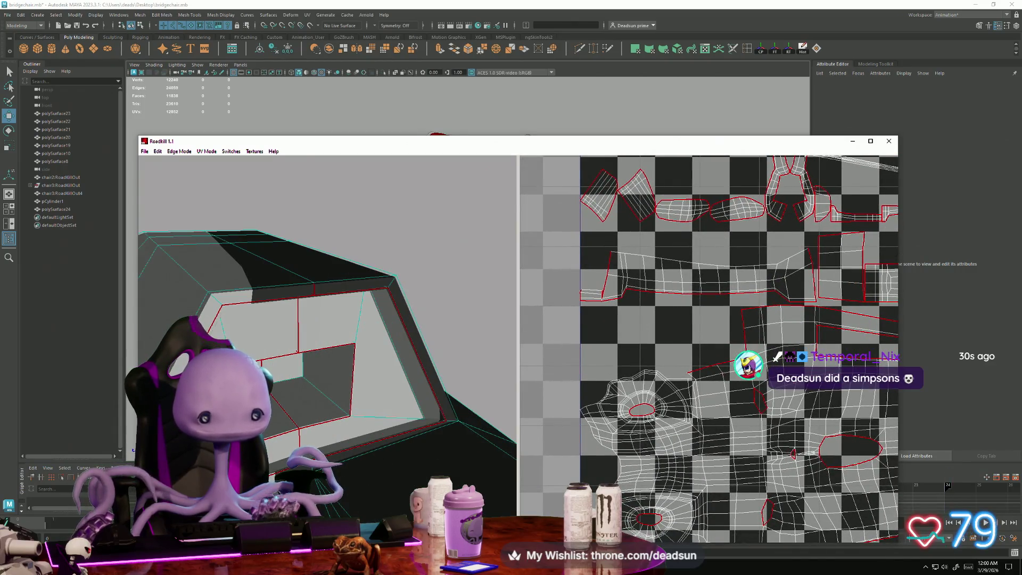
mouse_move(384, 421)
left_mouse_down()
mouse_move(323, 411)
mouse_move(328, 419)
mouse_move(314, 424)
left_mouse_up()
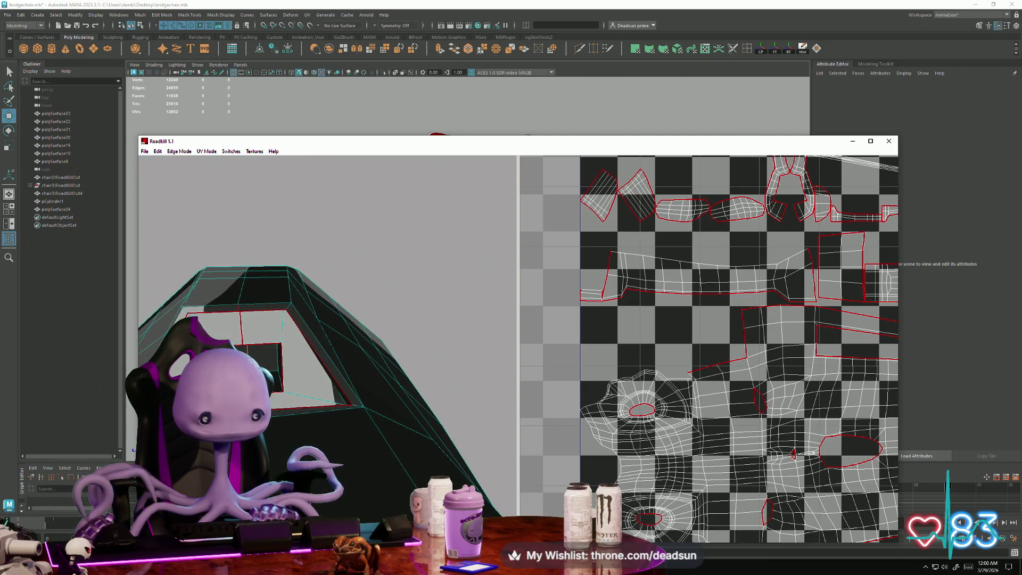
left_click_drag(315, 425, 317, 404)
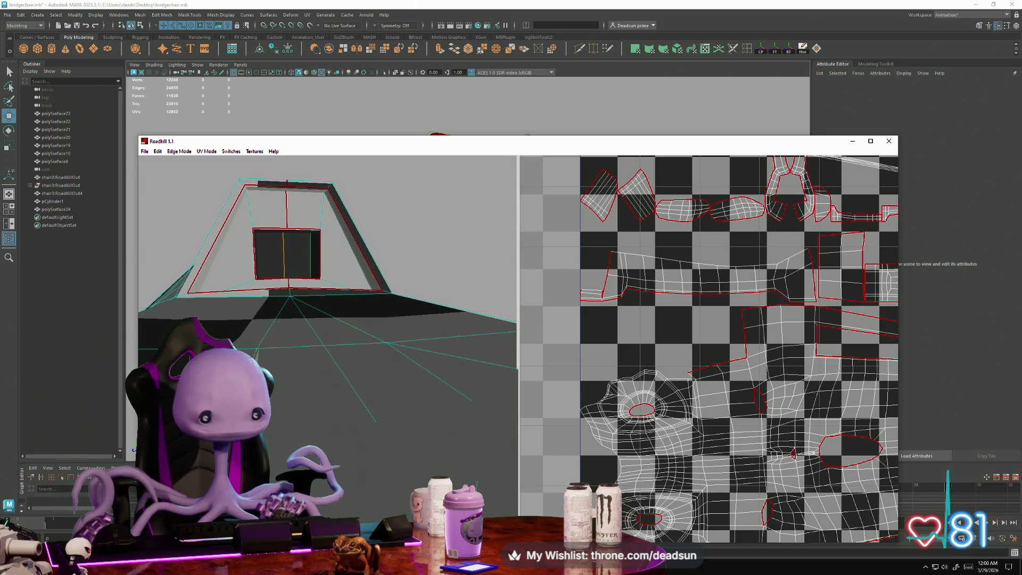
Frame the full 0–1 UV tile and select the long, thin stretched island.
mouse_move(290, 295)
left_mouse_down()
mouse_move(286, 392)
mouse_move(280, 379)
mouse_move(294, 387)
mouse_move(282, 397)
left_mouse_up()
scroll(659, 323, "up", 5)
middle_click_drag(659, 324, 517, 269)
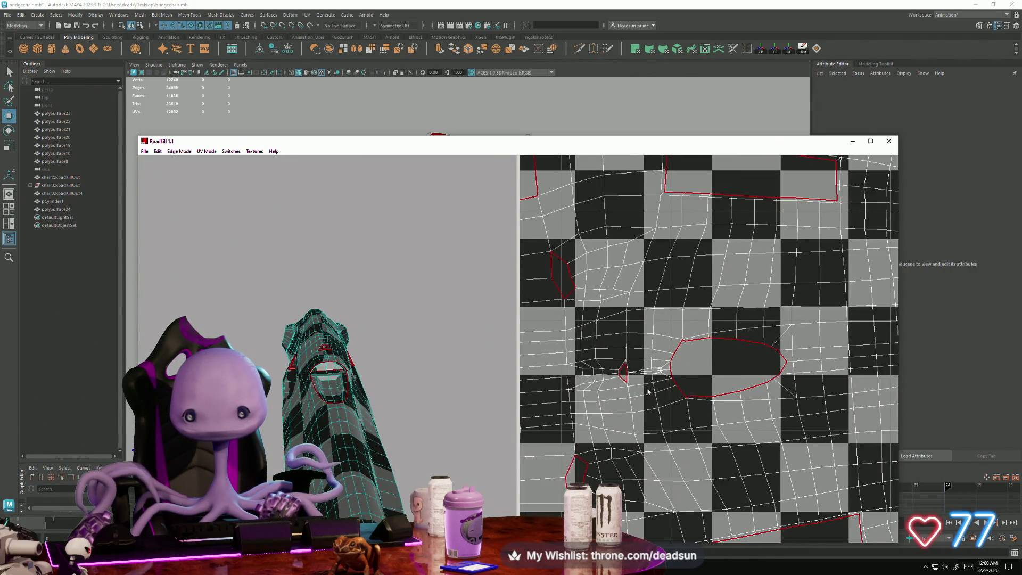
scroll(647, 391, "down", 10)
mouse_move(676, 382)
middle_mouse_down()
mouse_move(622, 382)
mouse_move(621, 435)
middle_mouse_up()
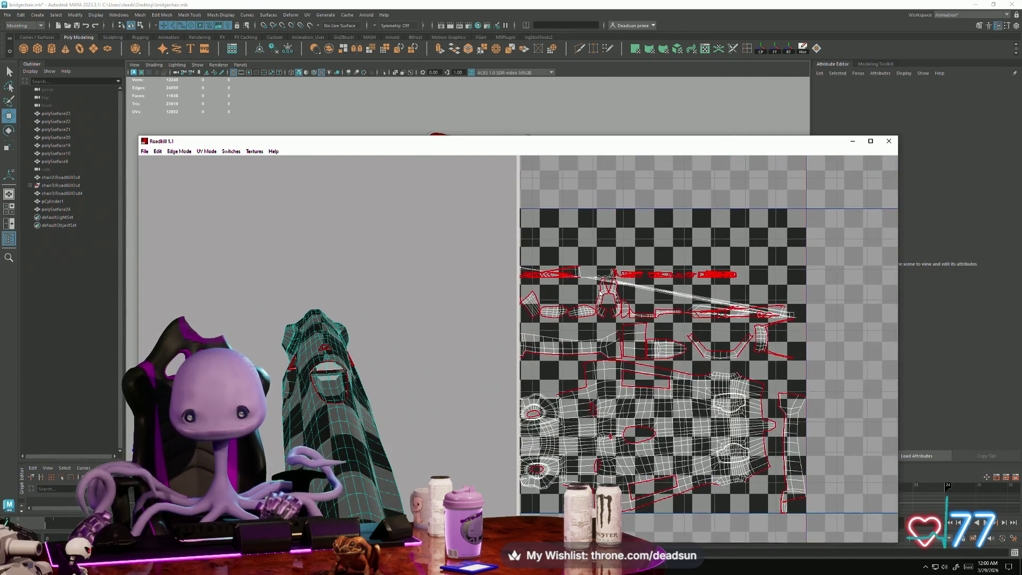
scroll(702, 368, "up", 3)
left_click(788, 291)
Orbit and zoom the 3D view onto the selected island's highlighted faces on the hull.
mouse_move(330, 457)
left_mouse_down()
mouse_move(366, 471)
mouse_move(319, 402)
left_mouse_up()
right_click_drag(319, 402, 377, 495)
scroll(379, 491, "up", 5)
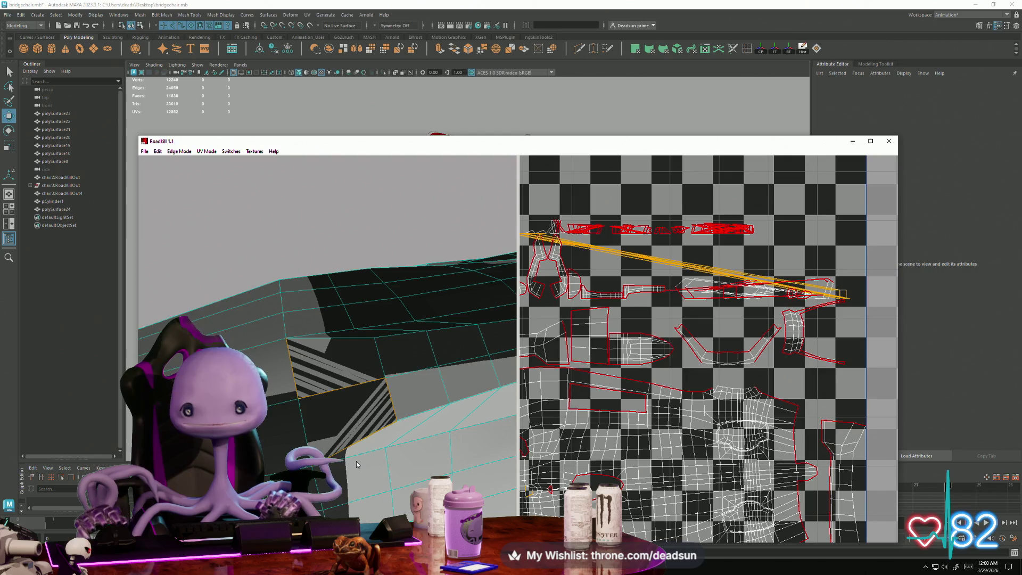
scroll(645, 486, "down", 1)
scroll(645, 486, "up", 3)
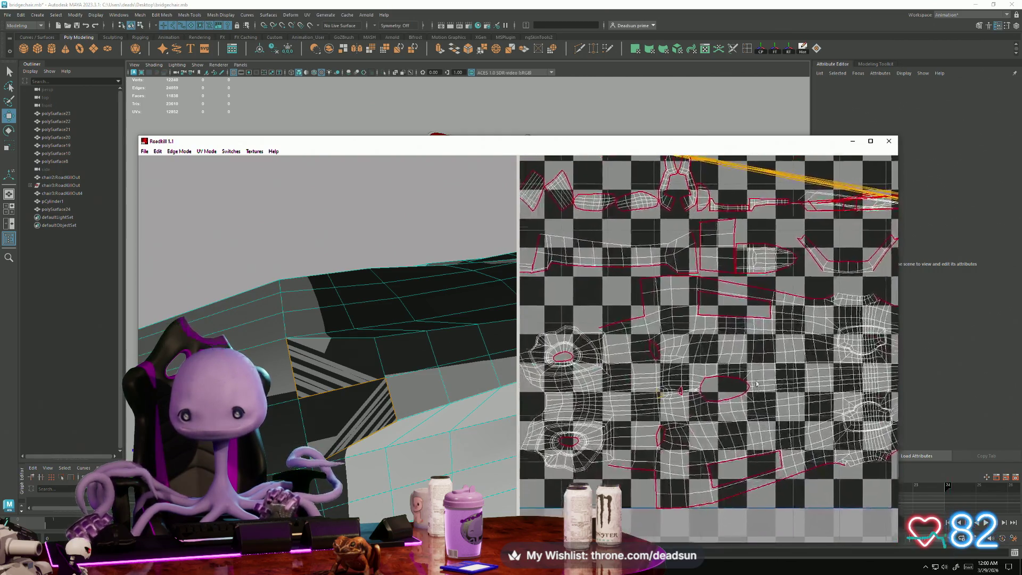
scroll(660, 459, "down", 1)
scroll(660, 458, "up", 2)
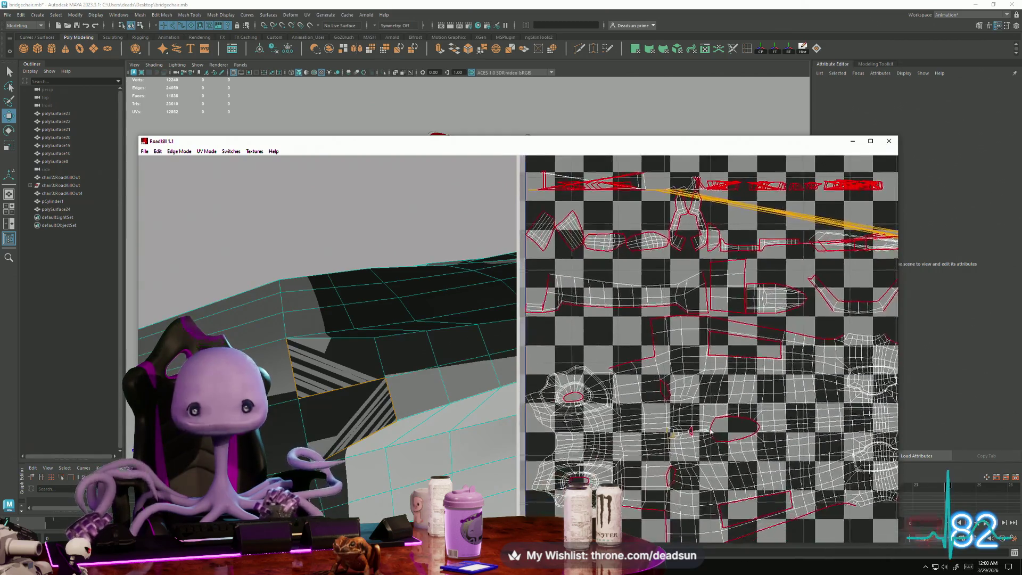
scroll(315, 345, "down", 4)
mouse_move(315, 345)
left_mouse_down("alt")
mouse_move(305, 238)
mouse_move(305, 274)
mouse_move(227, 320)
mouse_move(402, 285)
mouse_move(469, 298)
mouse_move(620, 392)
left_mouse_up("alt")
scroll(619, 393, "down", 4)
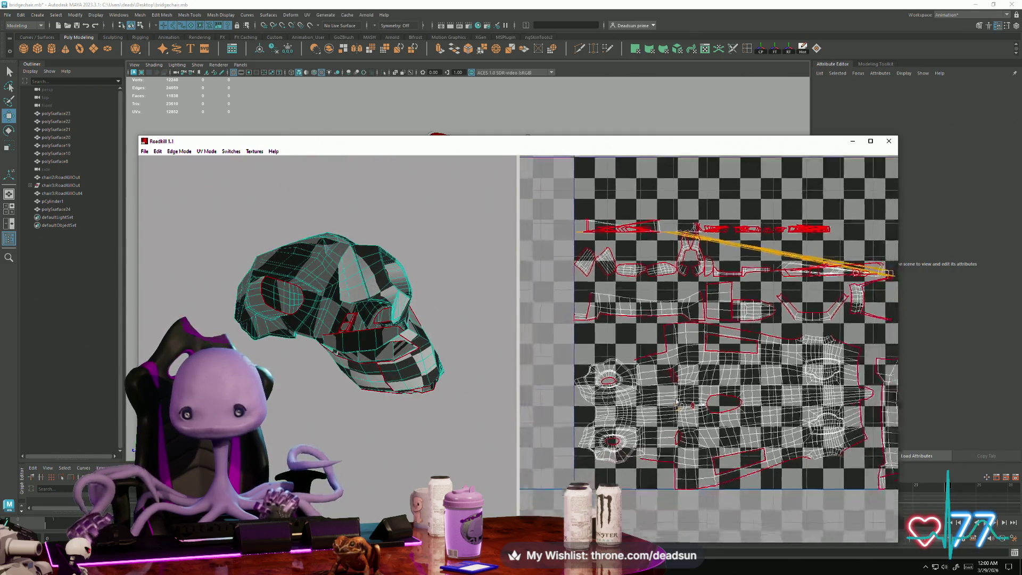
scroll(634, 380, "up", 2)
middle_click_drag(634, 379, 671, 487, "alt")
right_click_drag(671, 487, 672, 251, "alt")
mouse_move(601, 181)
left_mouse_down()
mouse_move(746, 210)
mouse_move(936, 213)
left_mouse_up()
left_click_drag(298, 420, 334, 424, "alt")
mouse_move(335, 424)
right_mouse_down("alt")
mouse_move(396, 440)
mouse_move(353, 422)
right_mouse_up("alt")
left_click_drag(353, 422, 332, 472, "alt")
right_click_drag(332, 472, 326, 499, "alt")
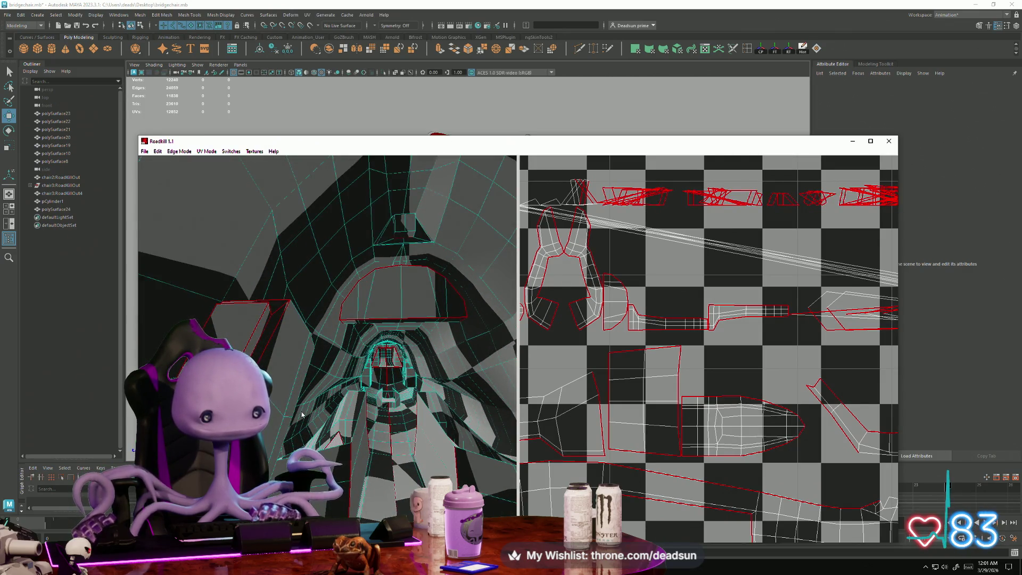
left_click_drag(392, 440, 429, 361, "alt")
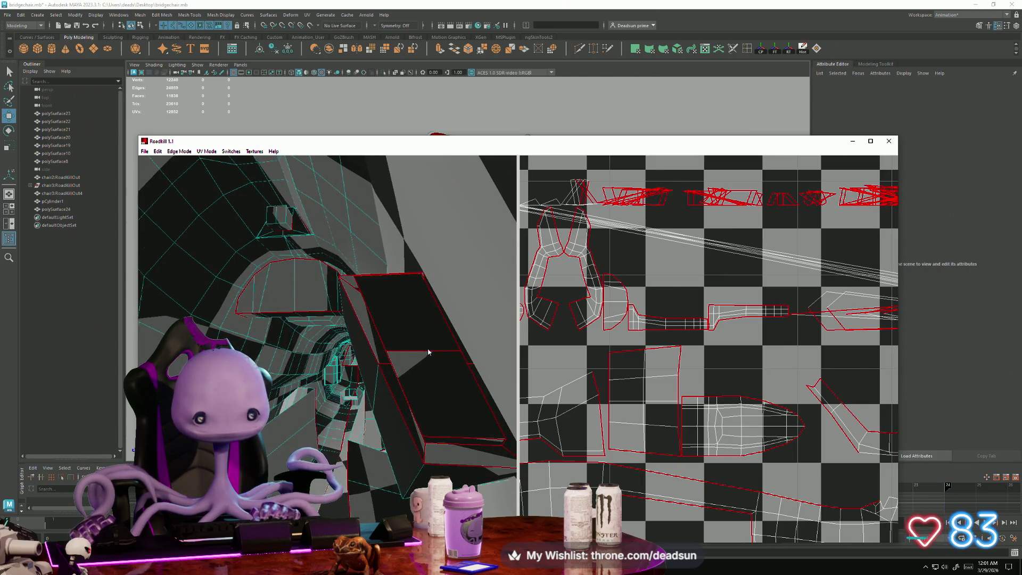
mouse_move(412, 402)
left_mouse_down("alt")
mouse_move(416, 456)
mouse_move(366, 448)
mouse_move(397, 455)
mouse_move(386, 457)
mouse_move(411, 382)
left_mouse_up("alt")
left_click_drag(397, 432, 387, 470, "alt")
right_click_drag(387, 470, 362, 473, "alt")
left_click_drag(362, 474, 371, 503, "alt")
scroll(701, 324, "down", 5)
left_click_drag(311, 369, 318, 384, "alt")
right_click_drag(317, 384, 322, 392, "alt")
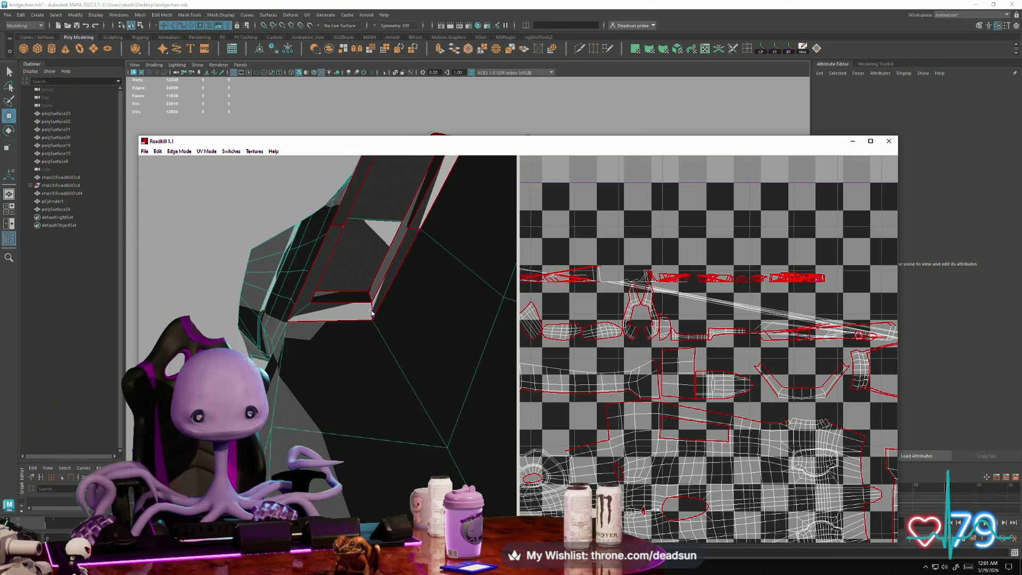
mouse_move(363, 325)
left_mouse_down("alt")
mouse_move(376, 320)
mouse_move(370, 347)
left_mouse_up("alt")
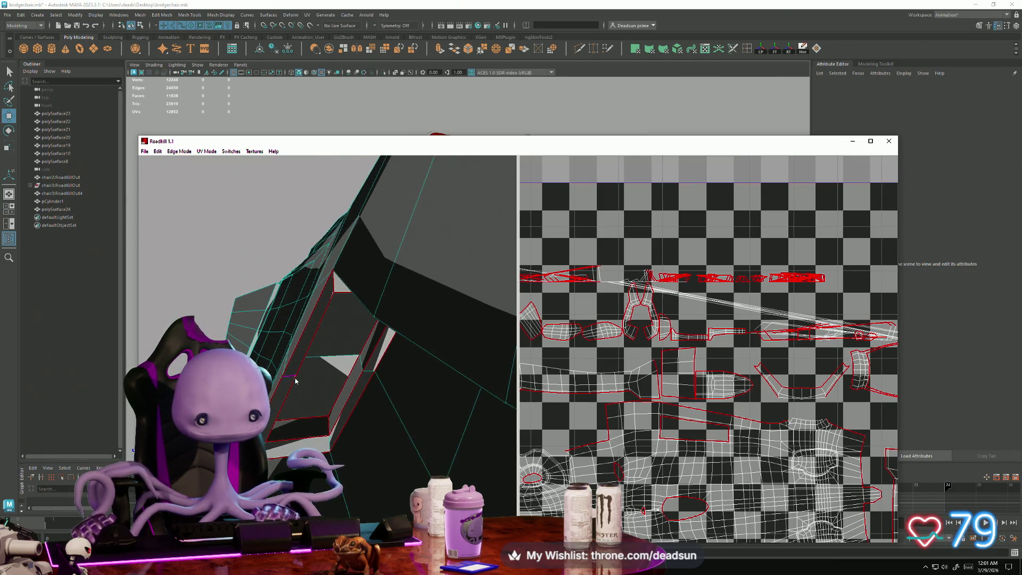
mouse_move(358, 384)
left_mouse_down("alt")
mouse_move(359, 394)
mouse_move(371, 377)
mouse_move(349, 226)
left_mouse_up("alt")
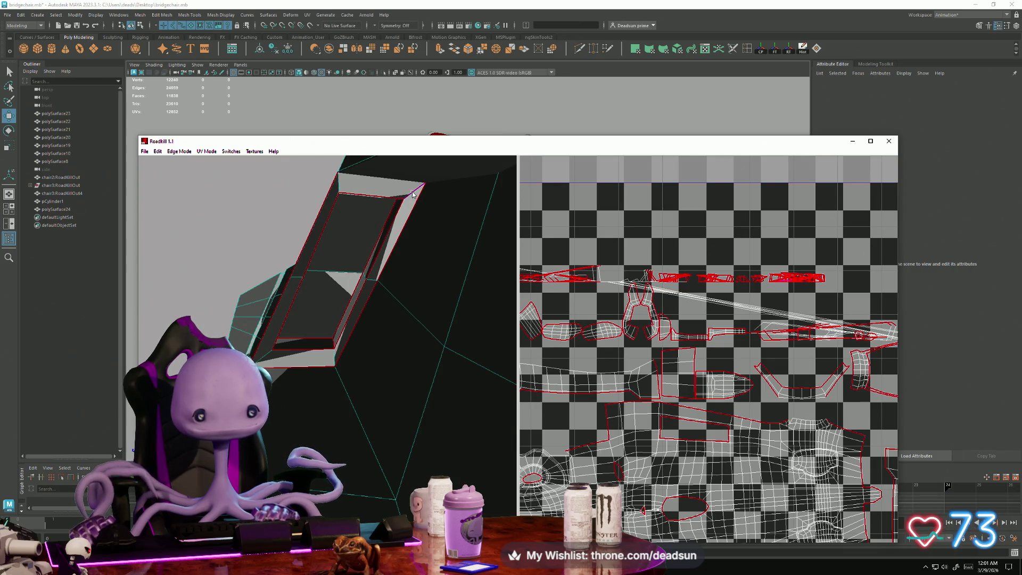
mouse_move(420, 235)
left_mouse_down("alt")
mouse_move(353, 292)
mouse_move(322, 272)
left_mouse_up("alt")
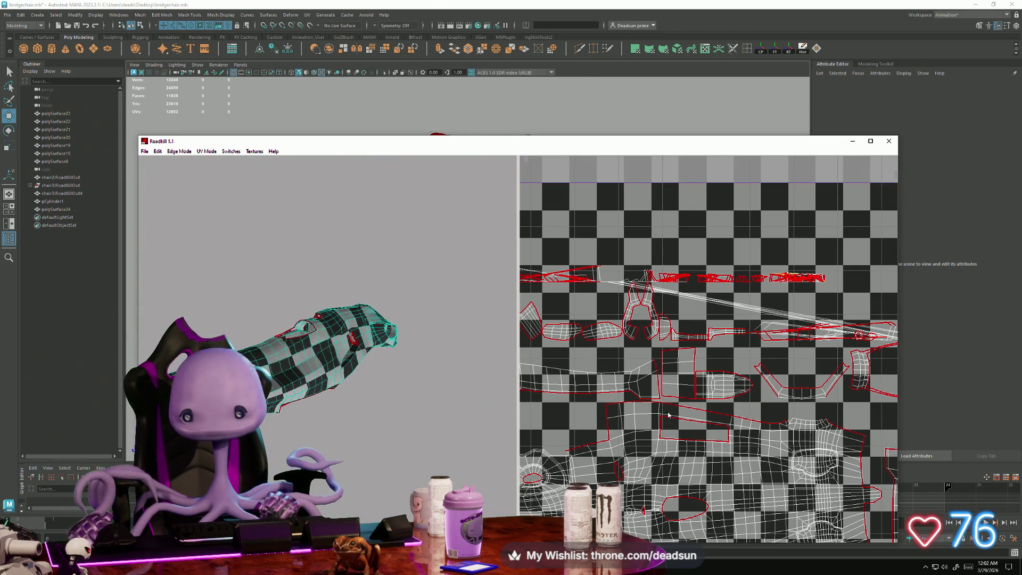
scroll(586, 407, "up", 10)
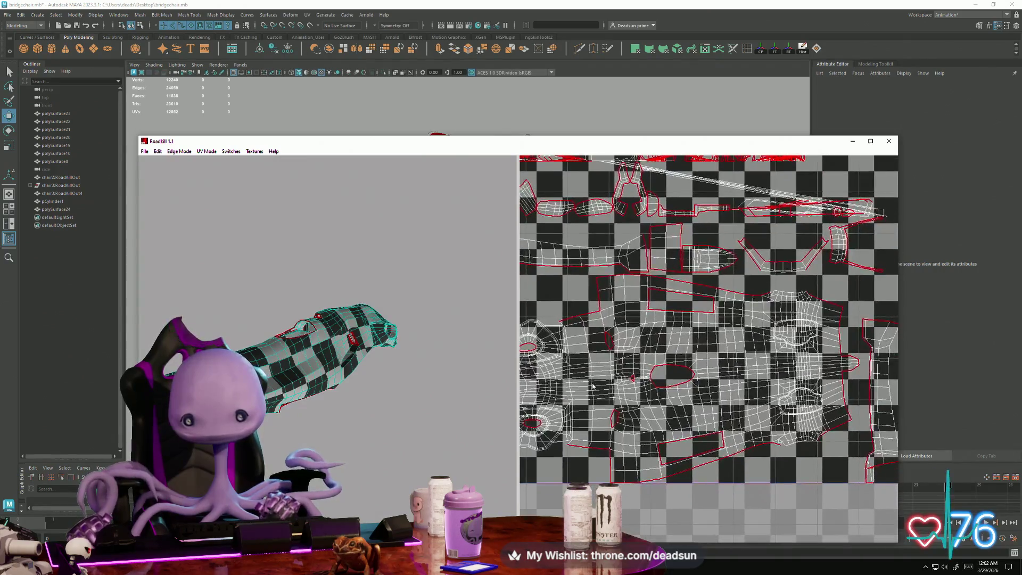
scroll(586, 407, "down", 6)
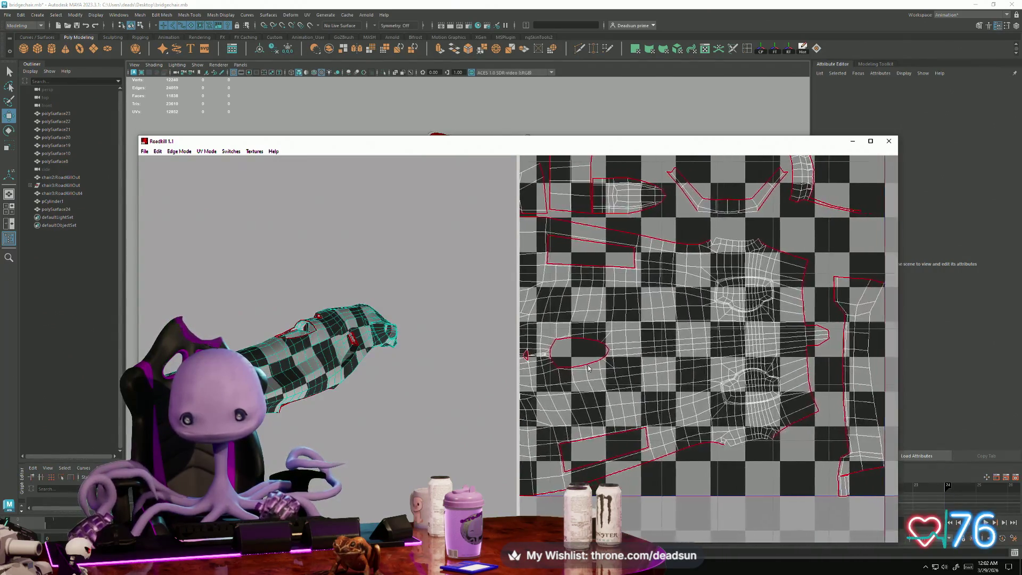
middle_click_drag(596, 376, 585, 375)
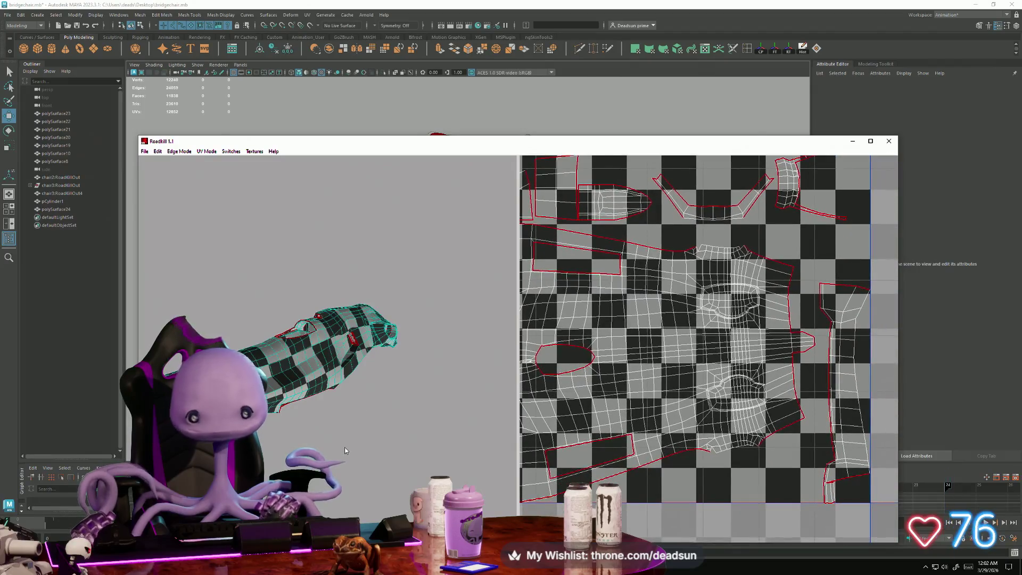
mouse_move(338, 445)
left_mouse_down("alt")
mouse_move(327, 445)
mouse_move(352, 450)
mouse_move(324, 452)
left_mouse_up("alt")
scroll(380, 456, "up", 5)
scroll(381, 457, "down", 4)
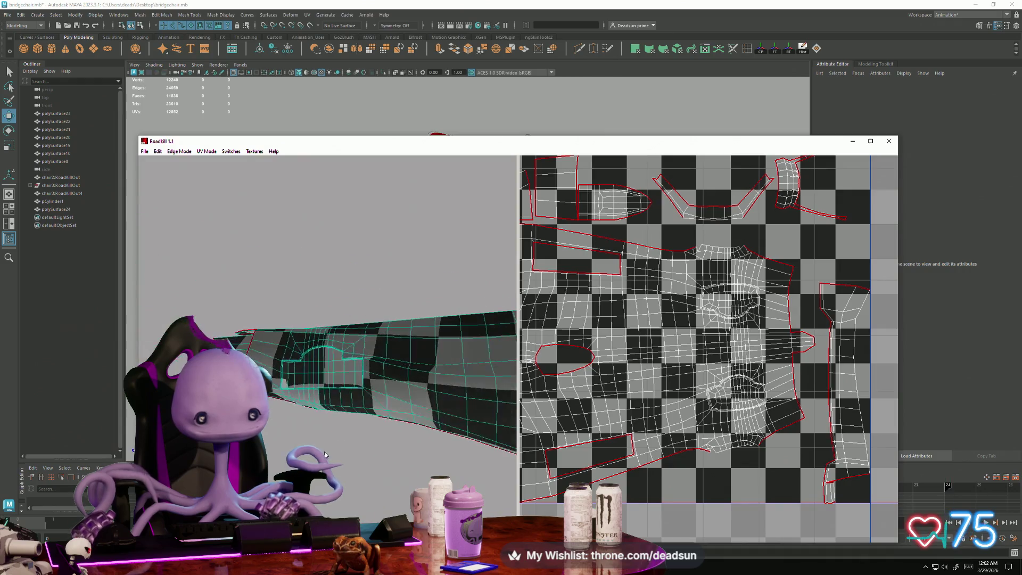
scroll(637, 426, "down", 6)
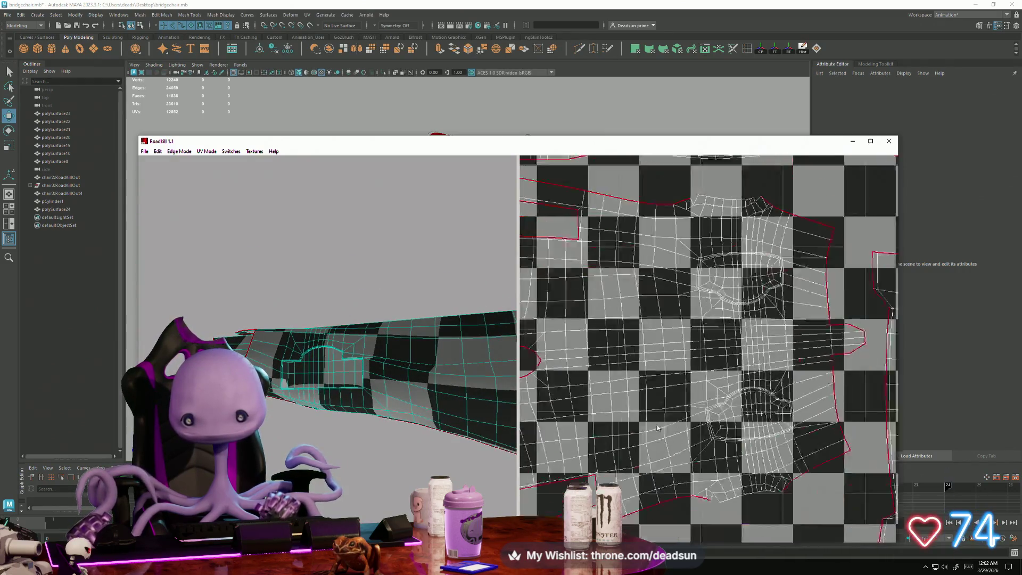
scroll(639, 431, "up", 2)
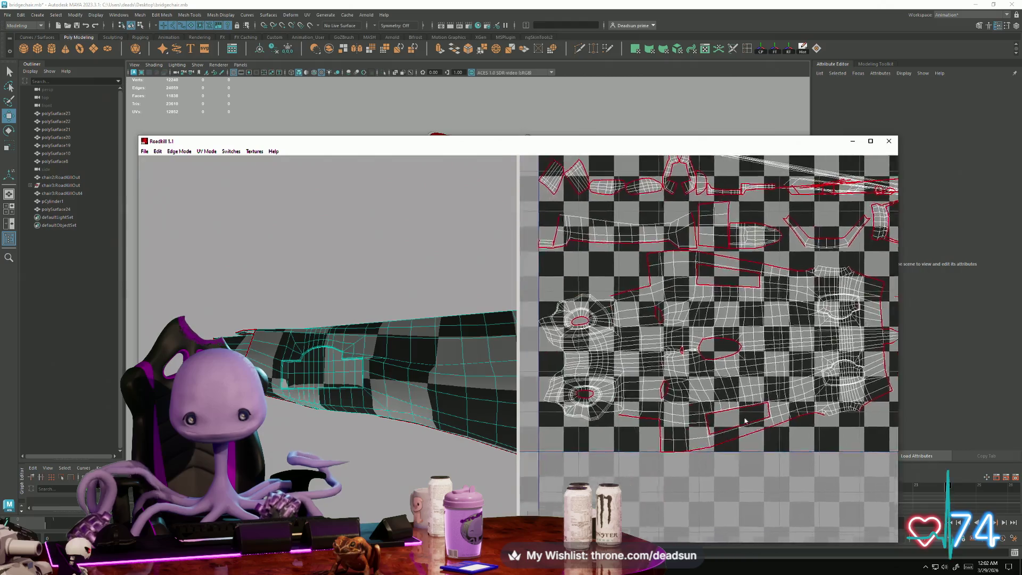
scroll(665, 416, "down", 1)
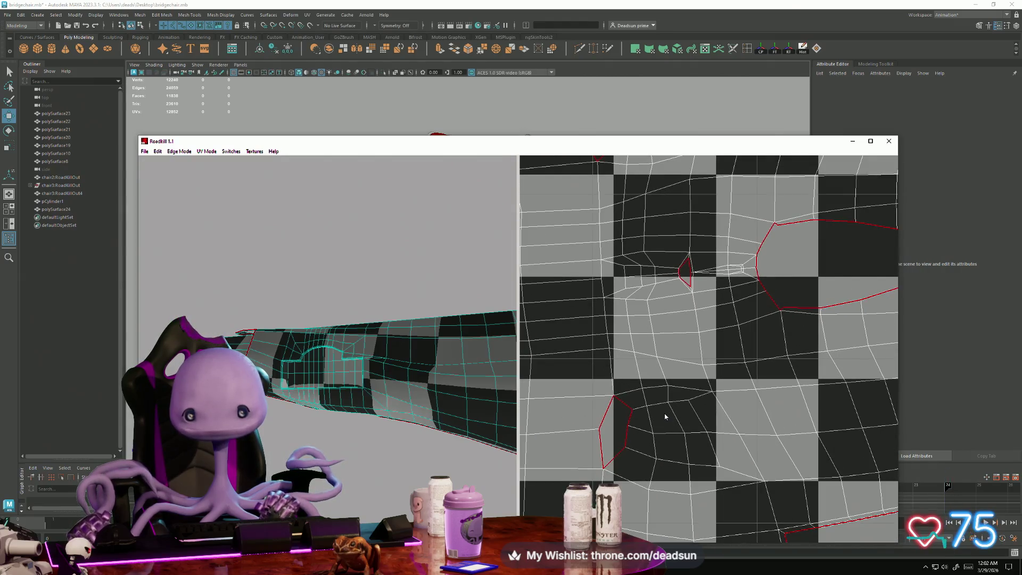
scroll(671, 415, "up", 3)
scroll(676, 314, "down", 5)
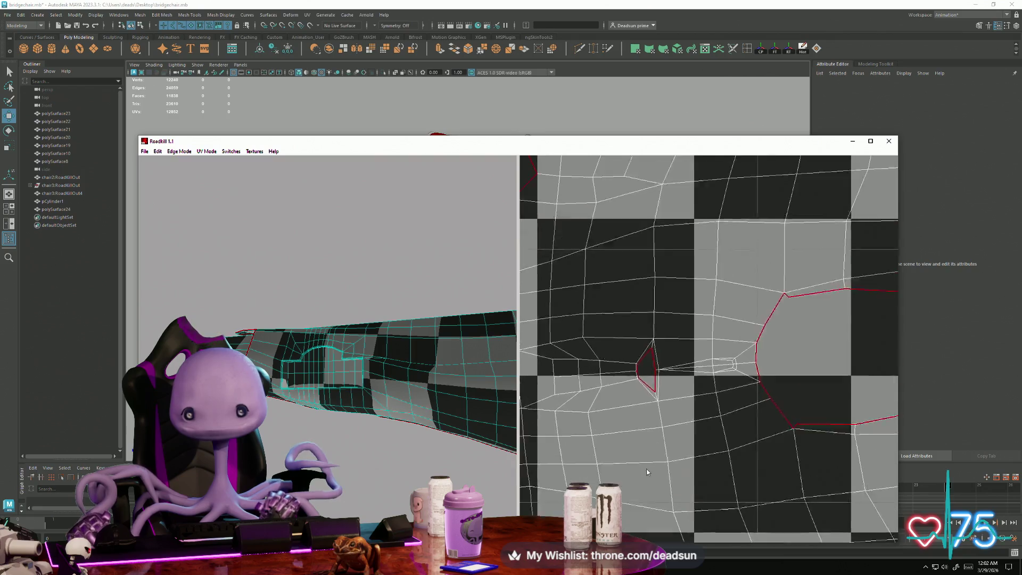
scroll(632, 457, "down", 4)
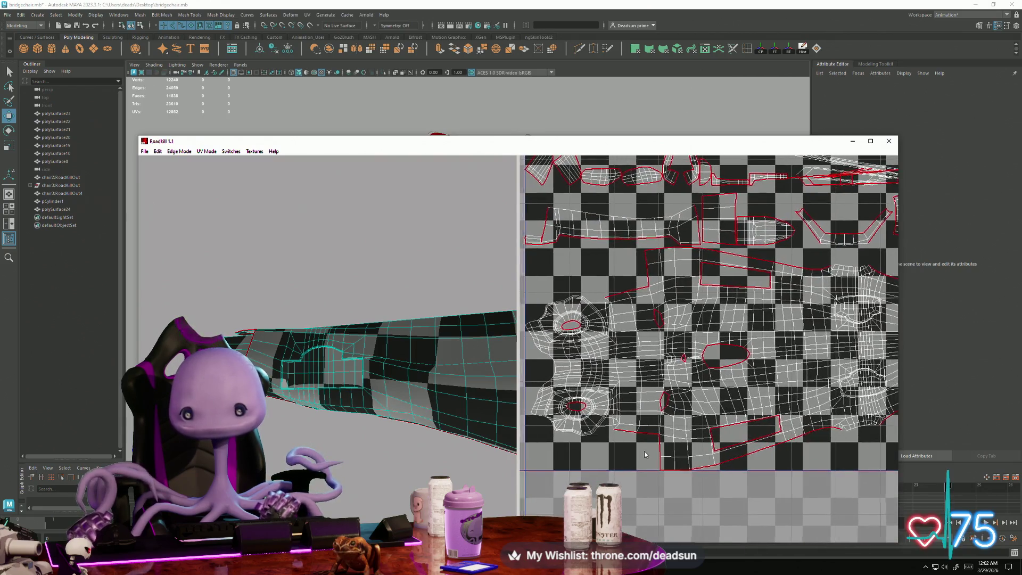
middle_click_drag(665, 451, 724, 443)
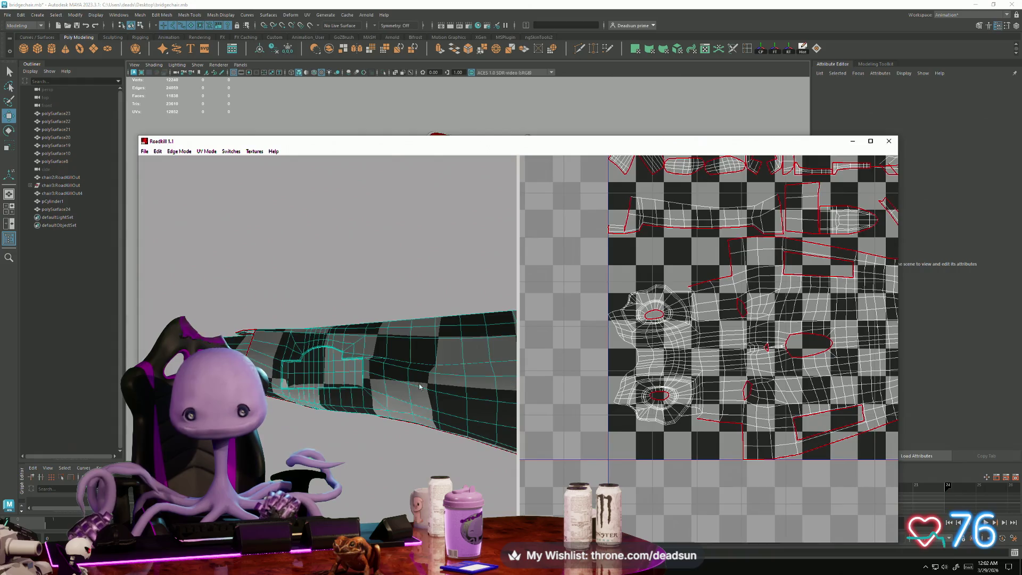
middle_click_drag(352, 463, 378, 427)
mouse_move(378, 427)
left_mouse_down()
mouse_move(199, 431)
mouse_move(323, 419)
mouse_move(389, 429)
mouse_move(316, 440)
mouse_move(324, 398)
mouse_move(311, 318)
mouse_move(274, 405)
mouse_move(286, 382)
mouse_move(339, 450)
mouse_move(326, 433)
left_mouse_up()
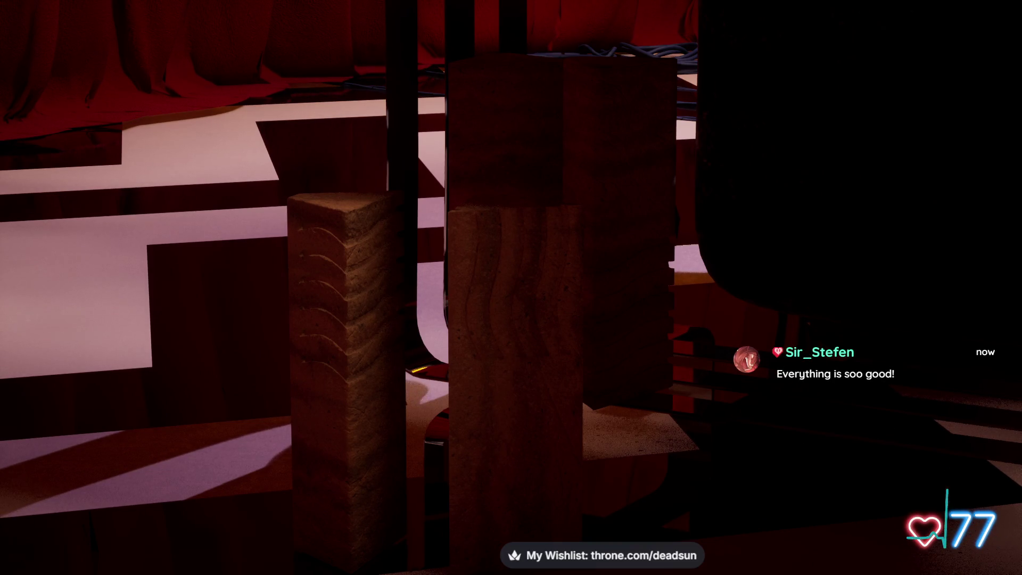
Fly the camera from the wooden blocks to fill the view with the silver cross, then back toward the green planet lamp.
key("s")
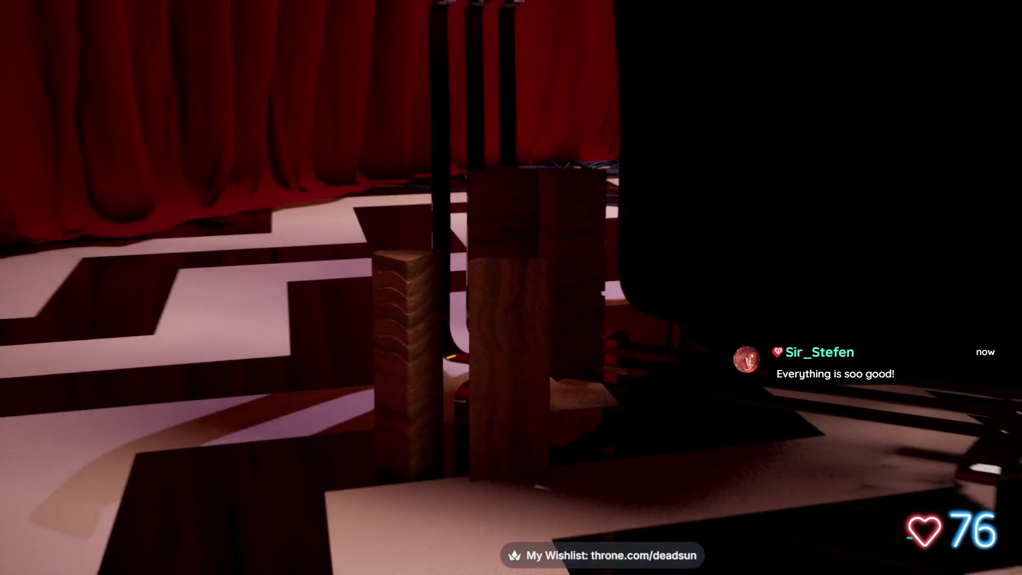
key("w")
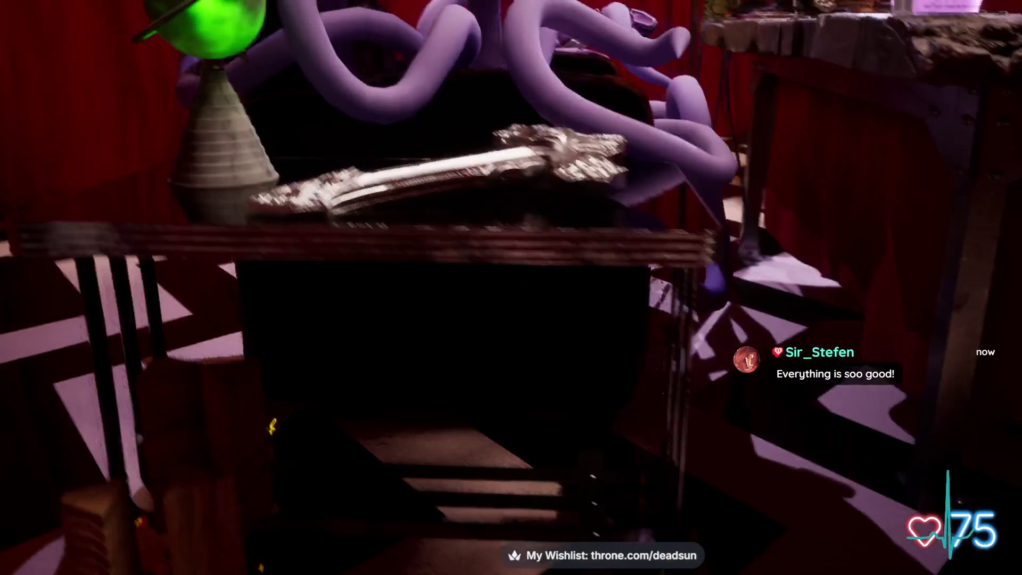
key("w")
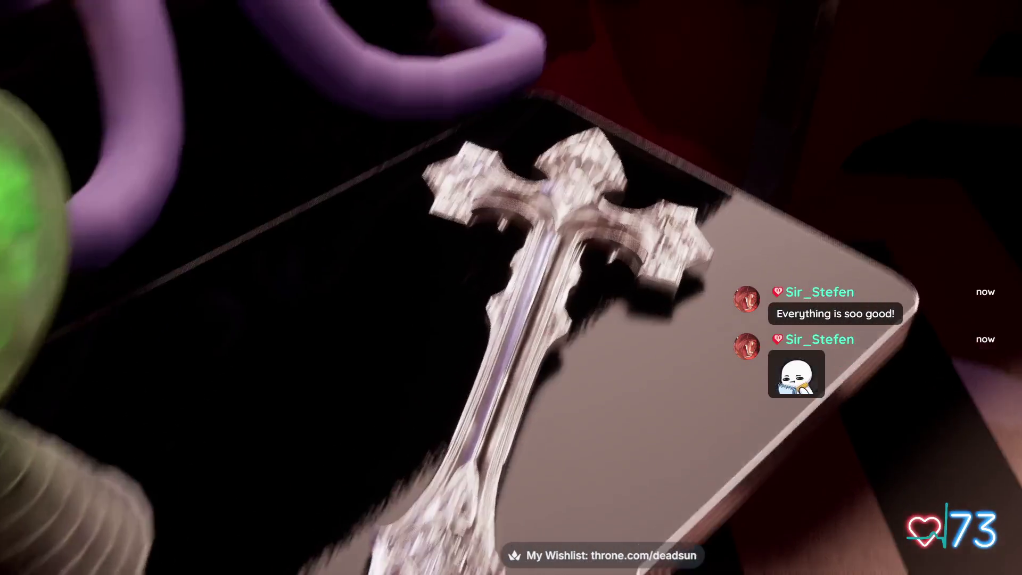
key("w")
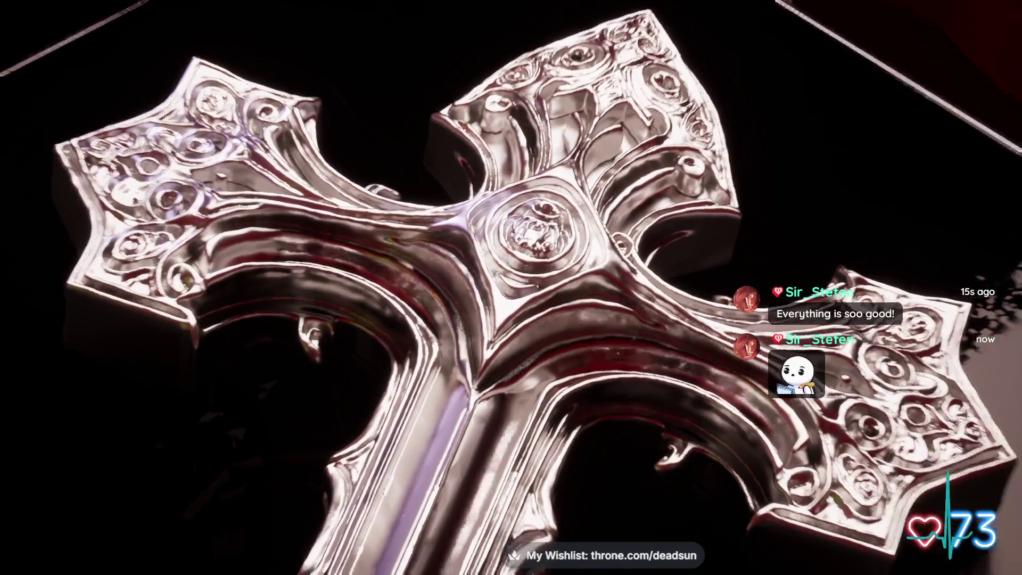
key("s")
key("s")
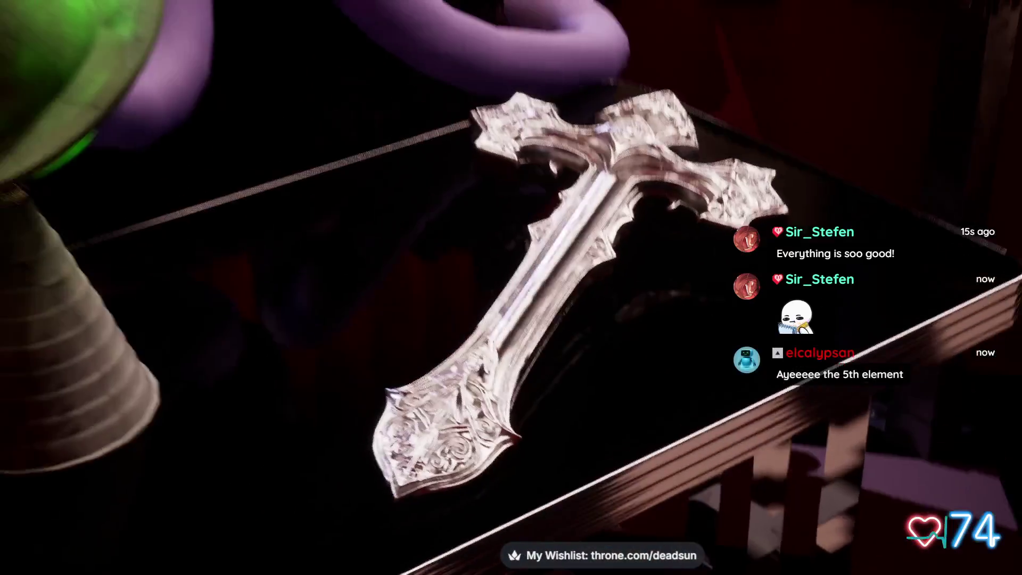
key("s")
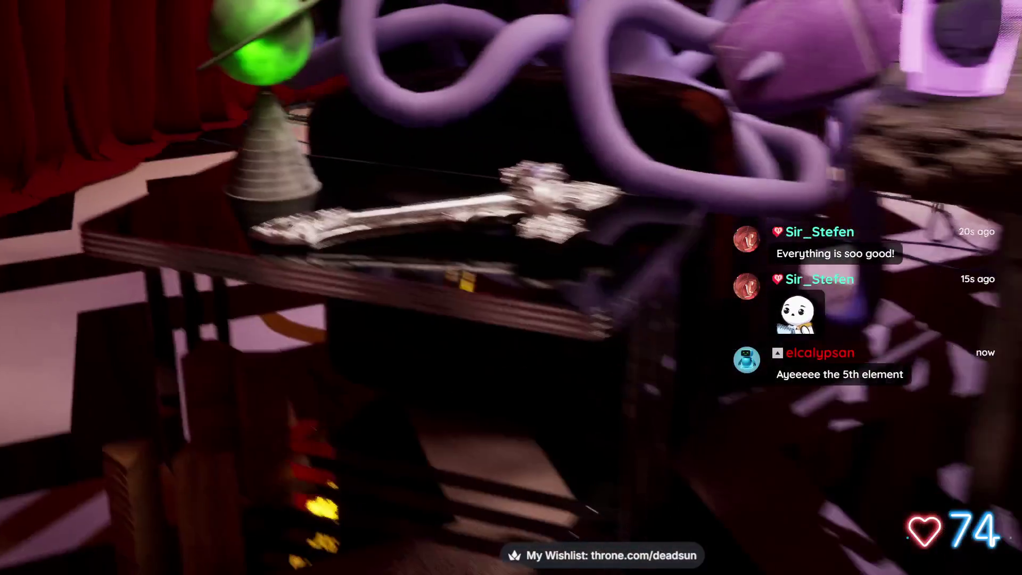